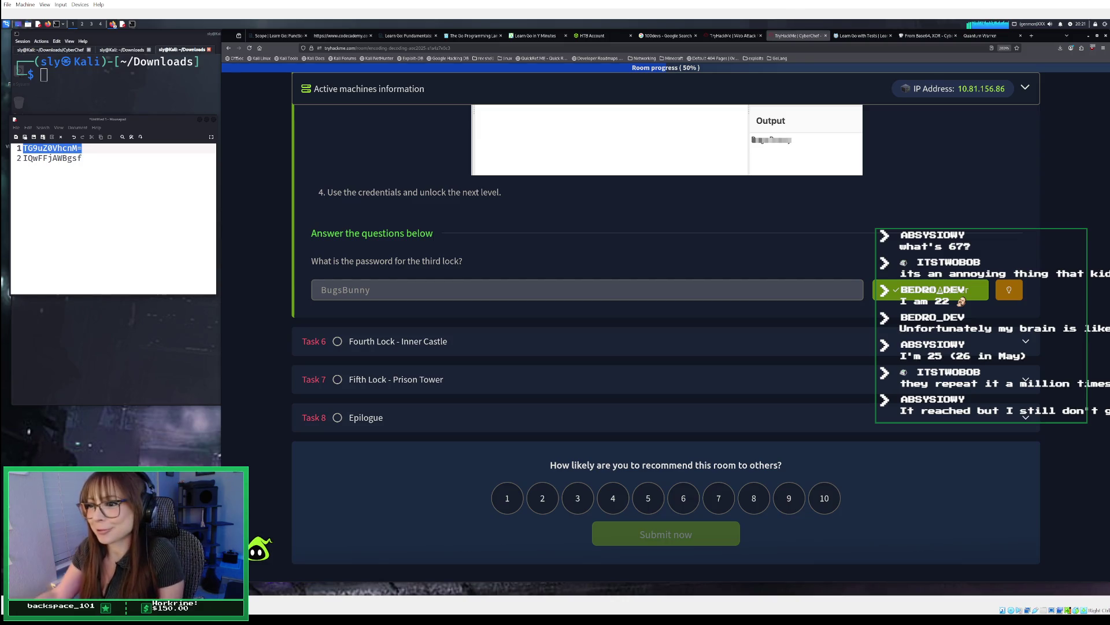
Step: Scroll to the Fourth Lock - Inner Castle task and bring up the King Malhare's Fortress site
scroll(630, 349, "up", 10)
scroll(563, 297, "down", 15)
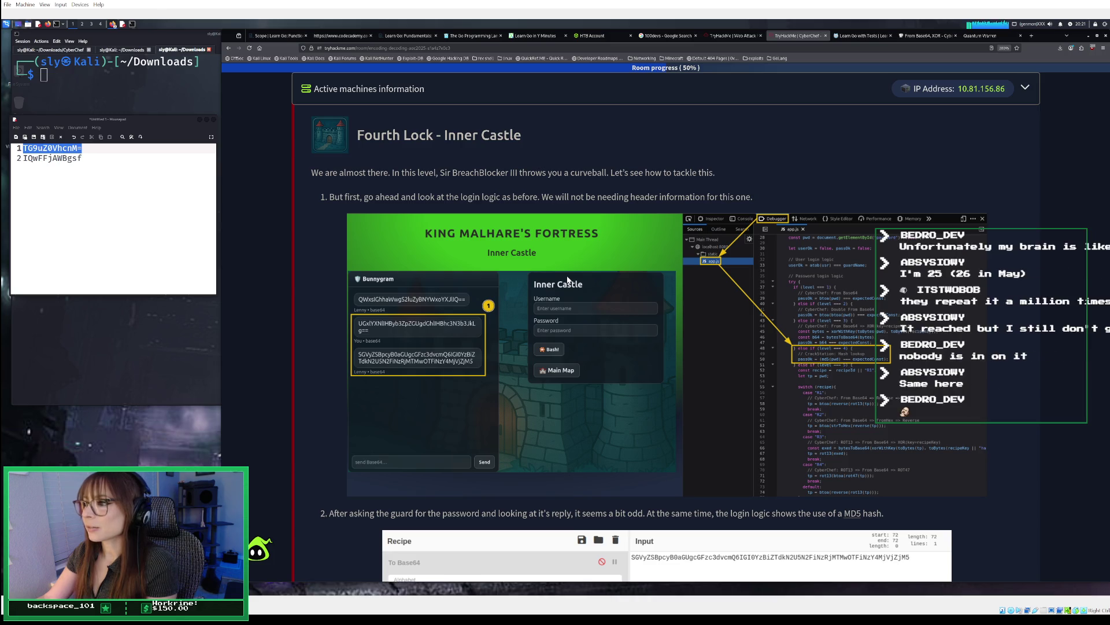
scroll(574, 266, "down", 1)
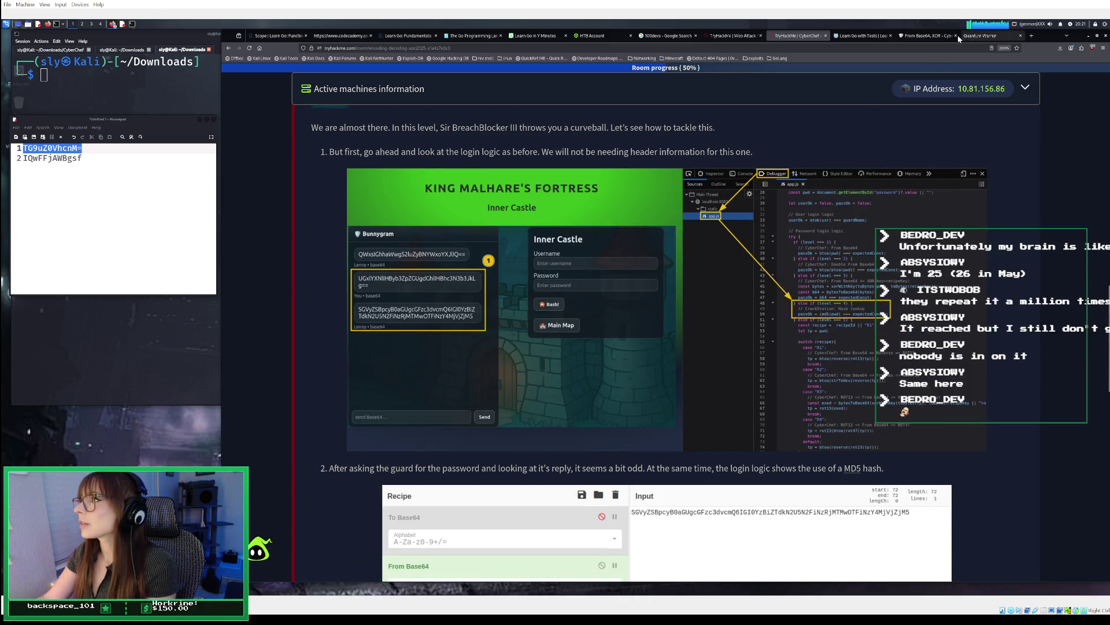
left_click(925, 36)
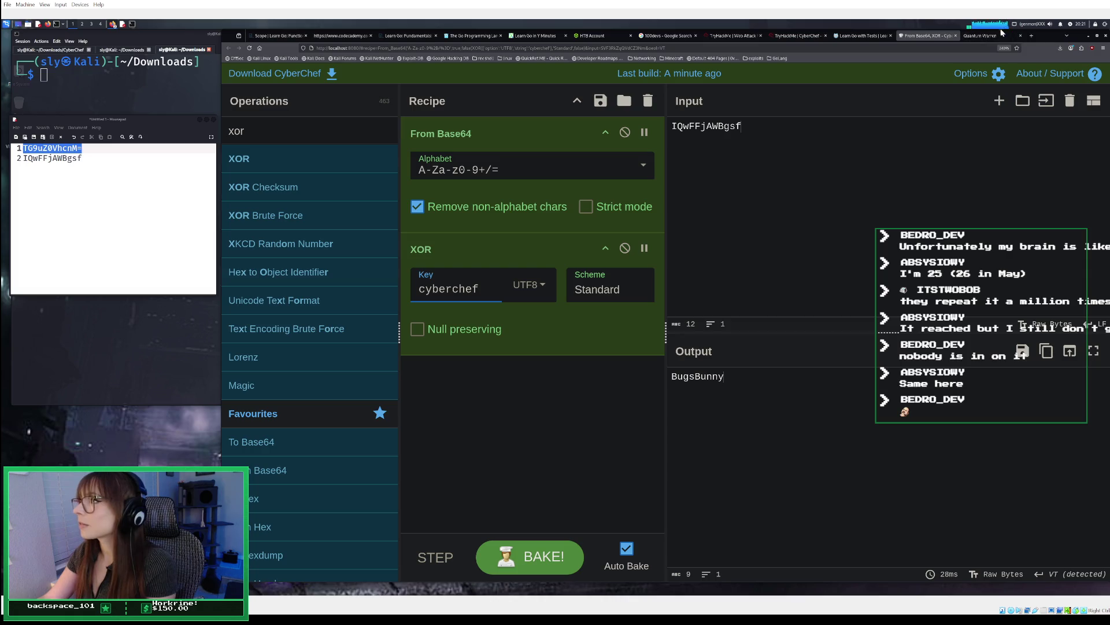
left_click(983, 35)
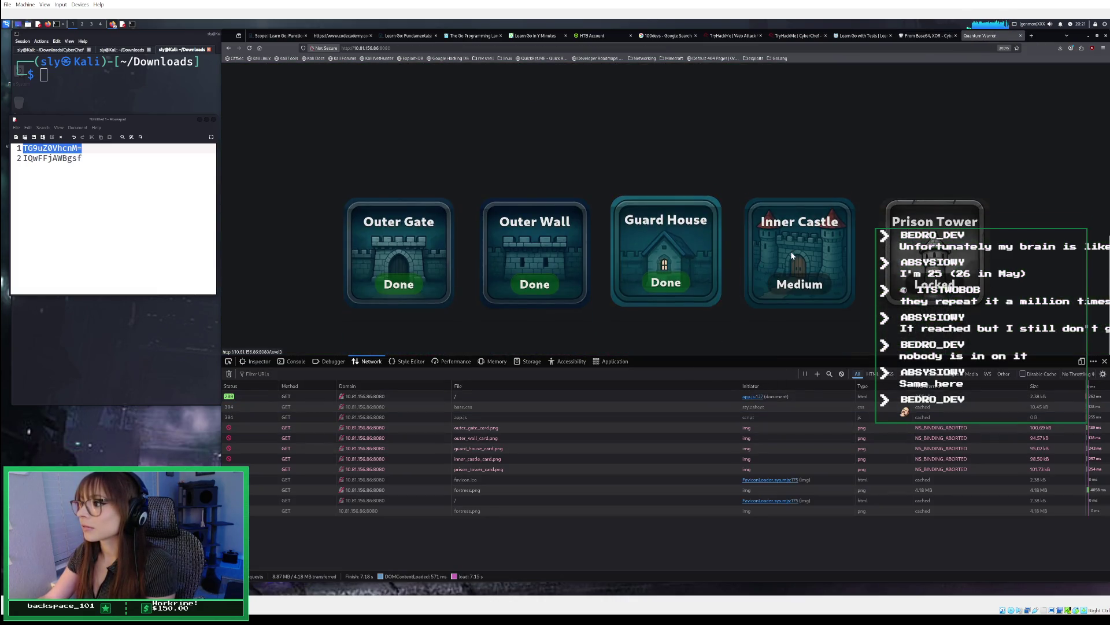
Step: Open the Inner Castle level, focus its login Username field, then go back to CyberChef
left_click(791, 256)
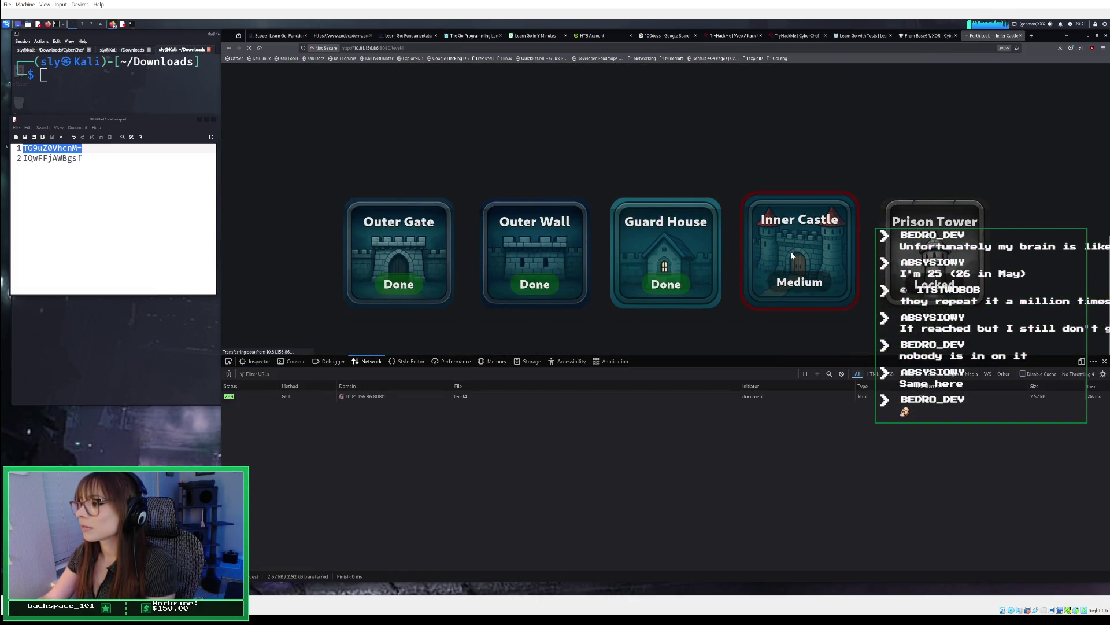
scroll(750, 257, "down", 3)
scroll(751, 256, "down", 2)
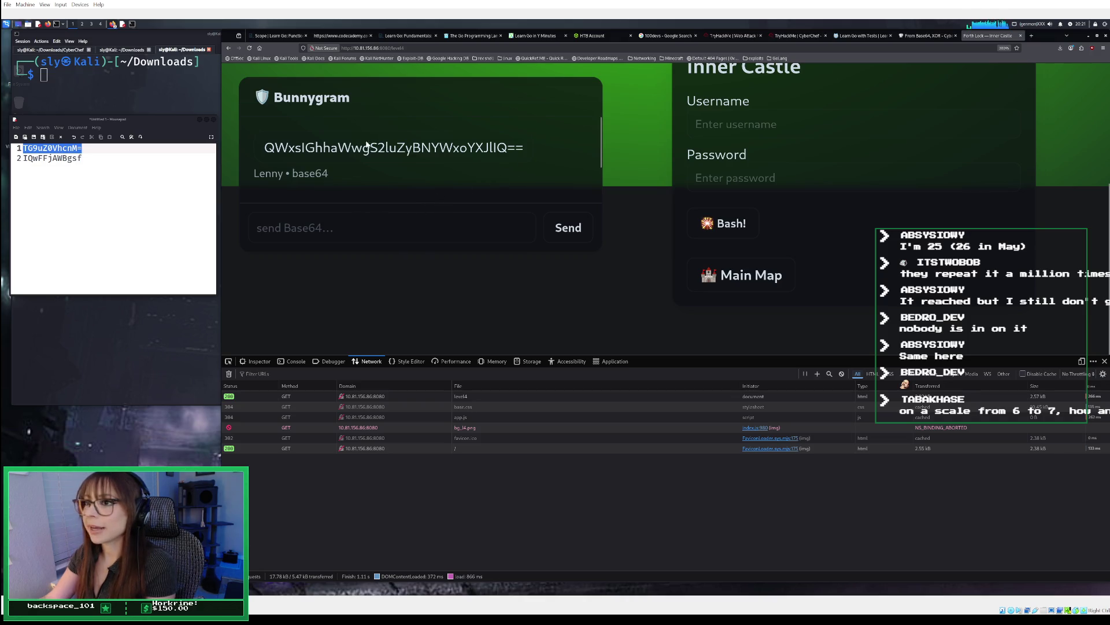
left_click(763, 114)
left_click(925, 36)
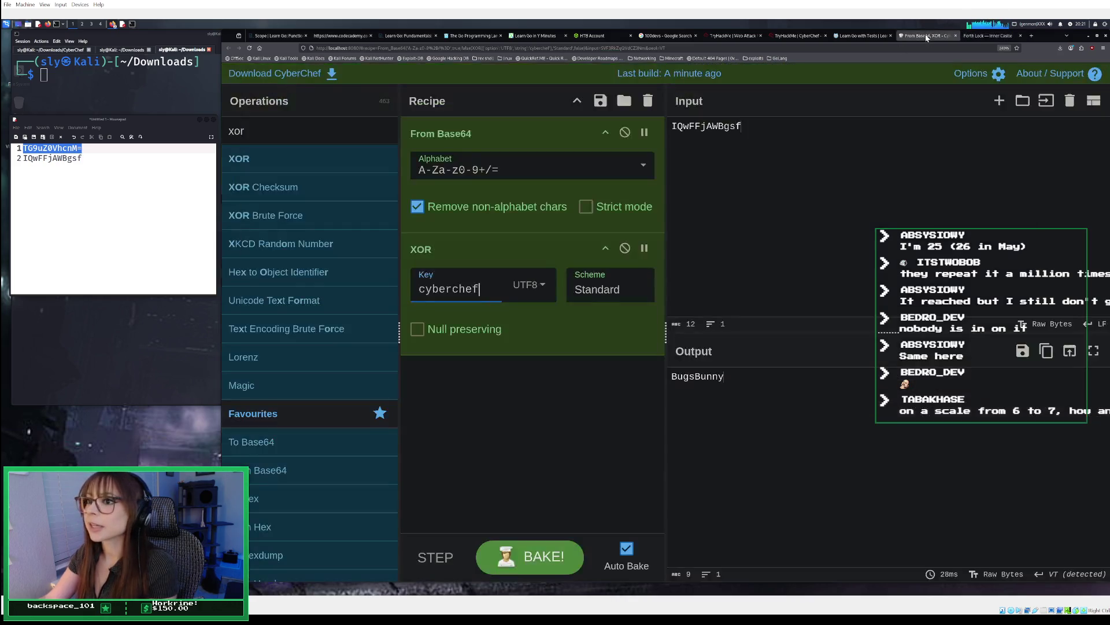
Step: Empty the notes editor and reset the CyberChef recipe to a single To Base64 step
key("ctrl+a")
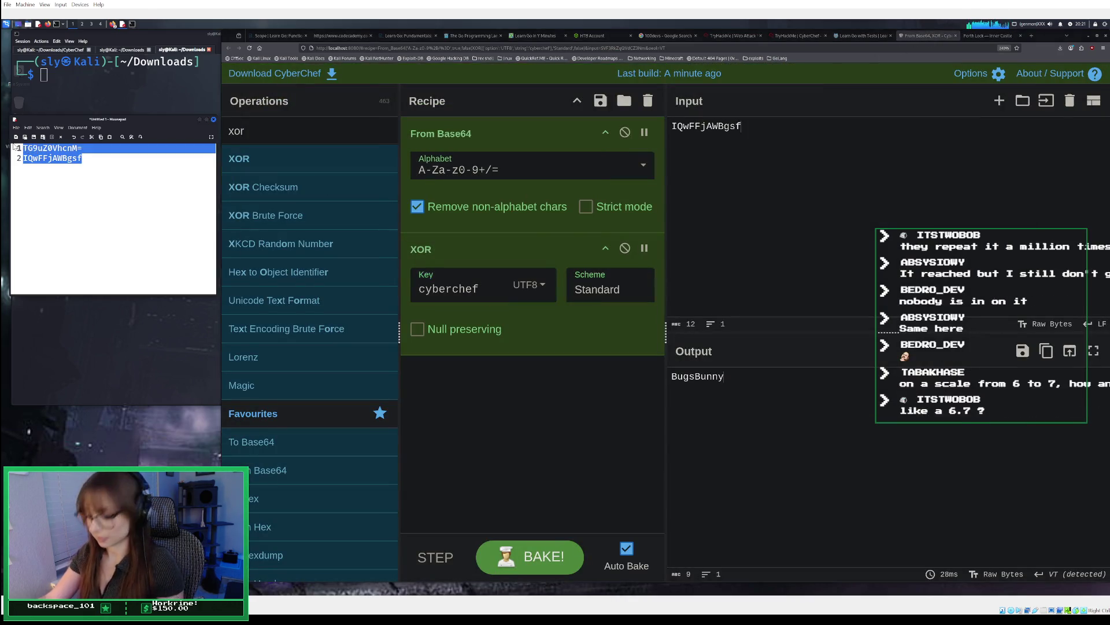
key("Delete")
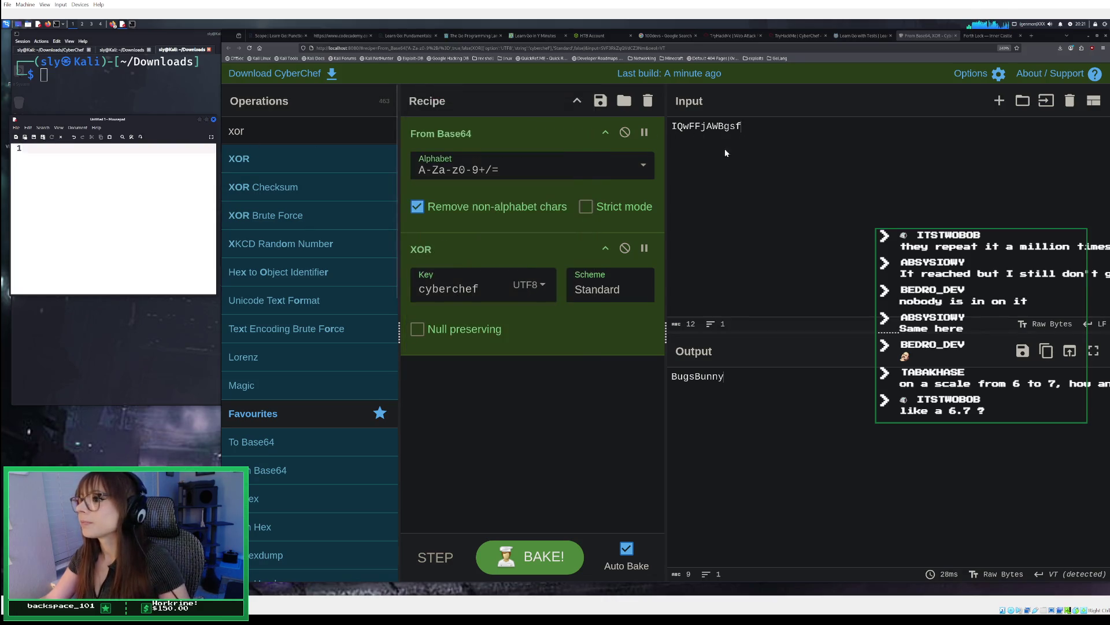
left_click(648, 100)
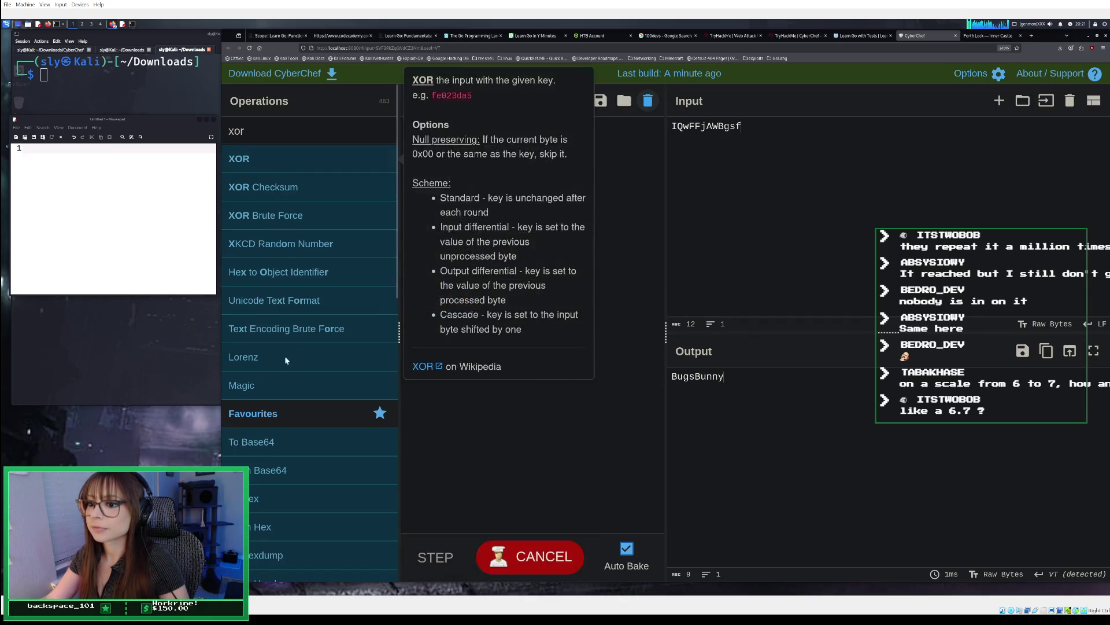
double_click(283, 472)
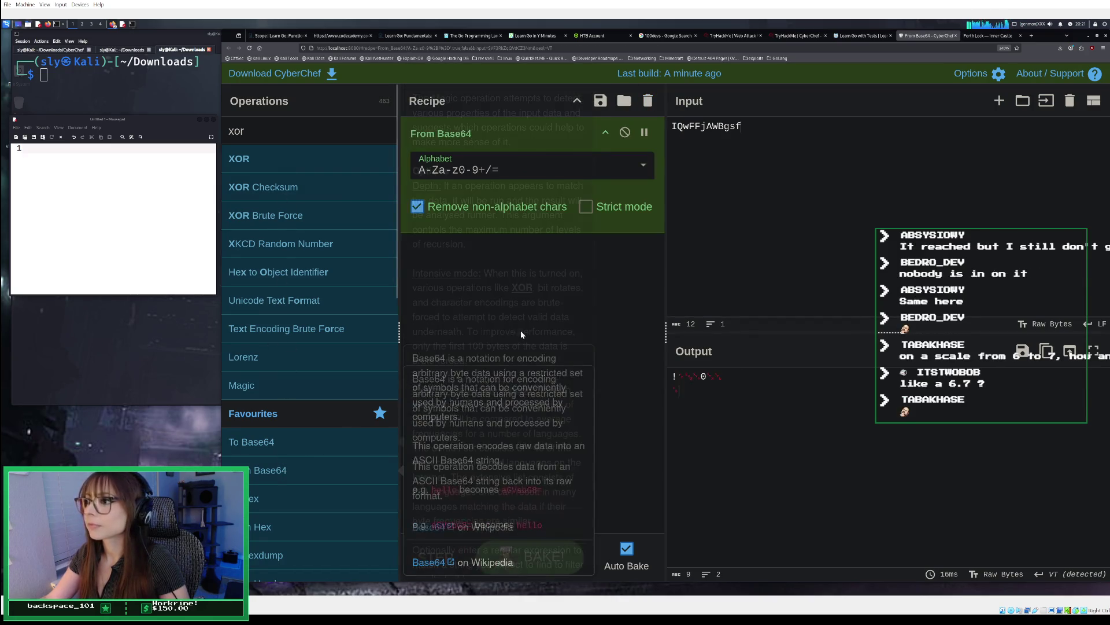
left_click(648, 101)
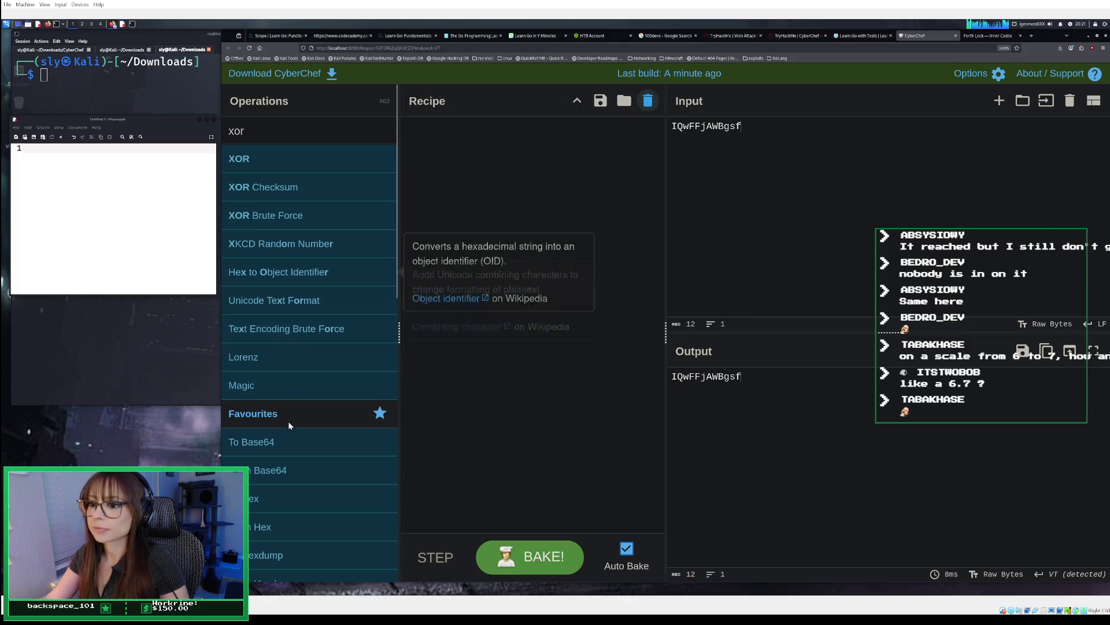
double_click(284, 450)
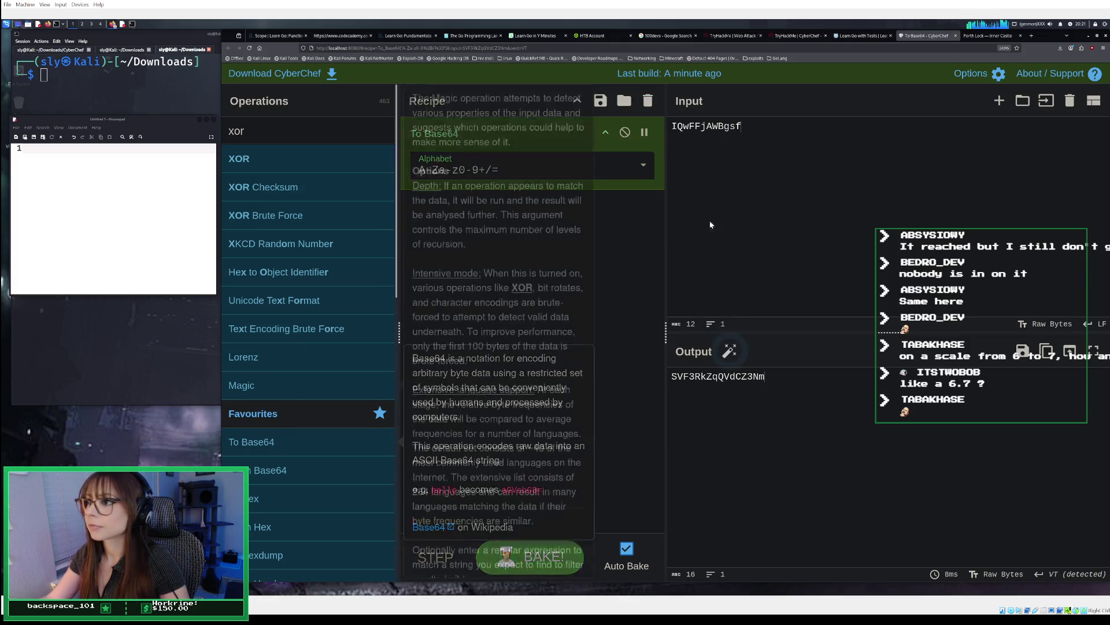
Step: Encode Lenny as TGVubnk= and paste the result into the notes editor
left_click_drag(671, 126, 762, 122)
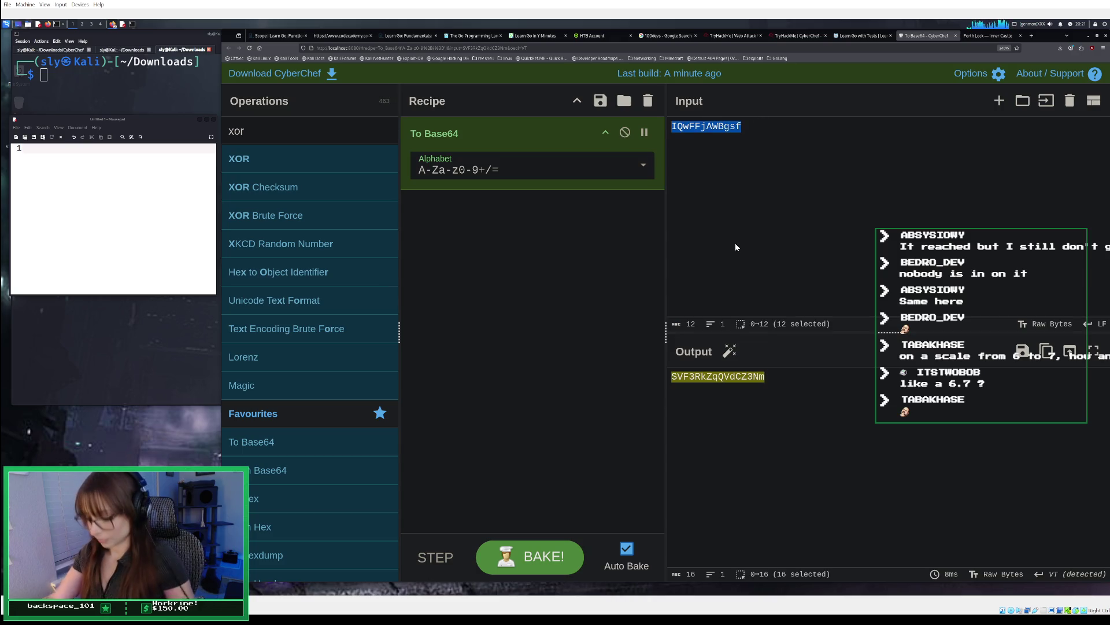
key("BackSpace")
type("Lenny")
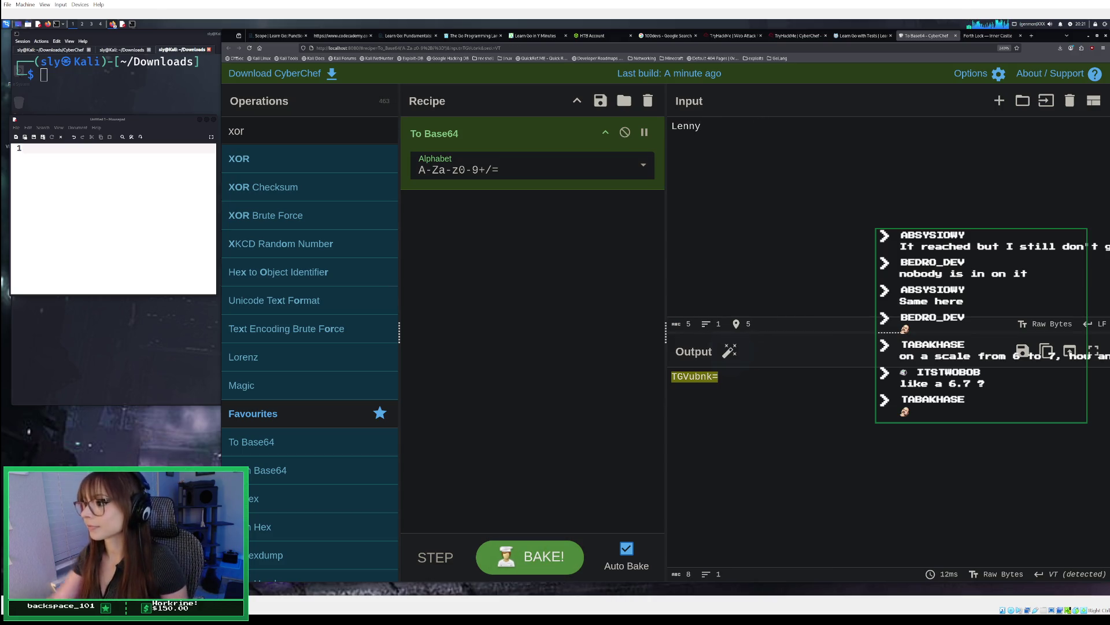
left_click(1047, 351)
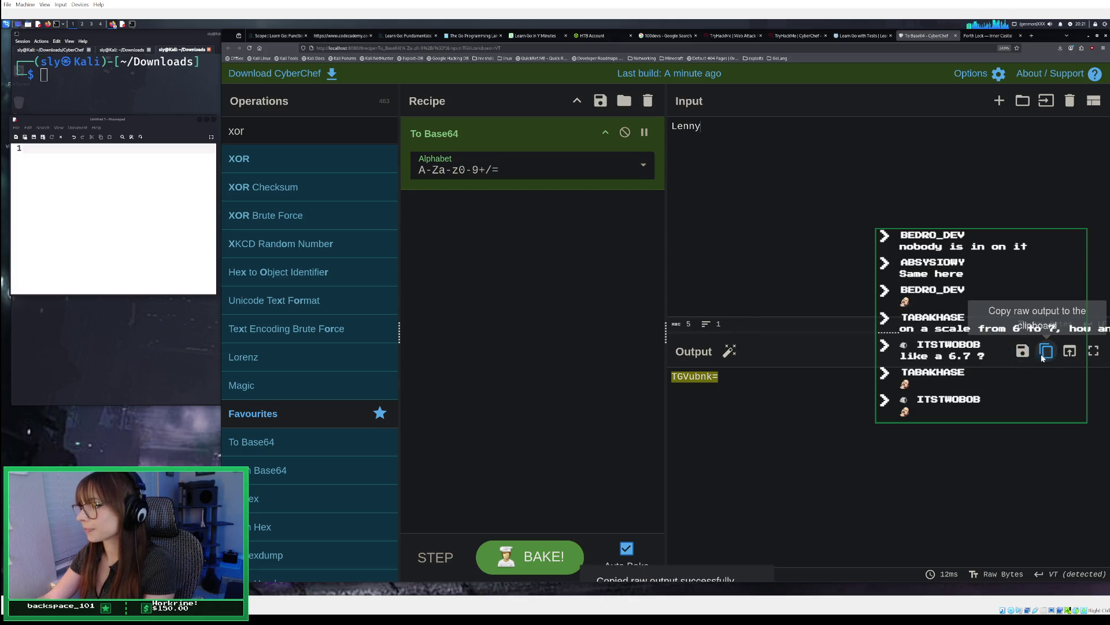
right_click(129, 154)
left_click(139, 191)
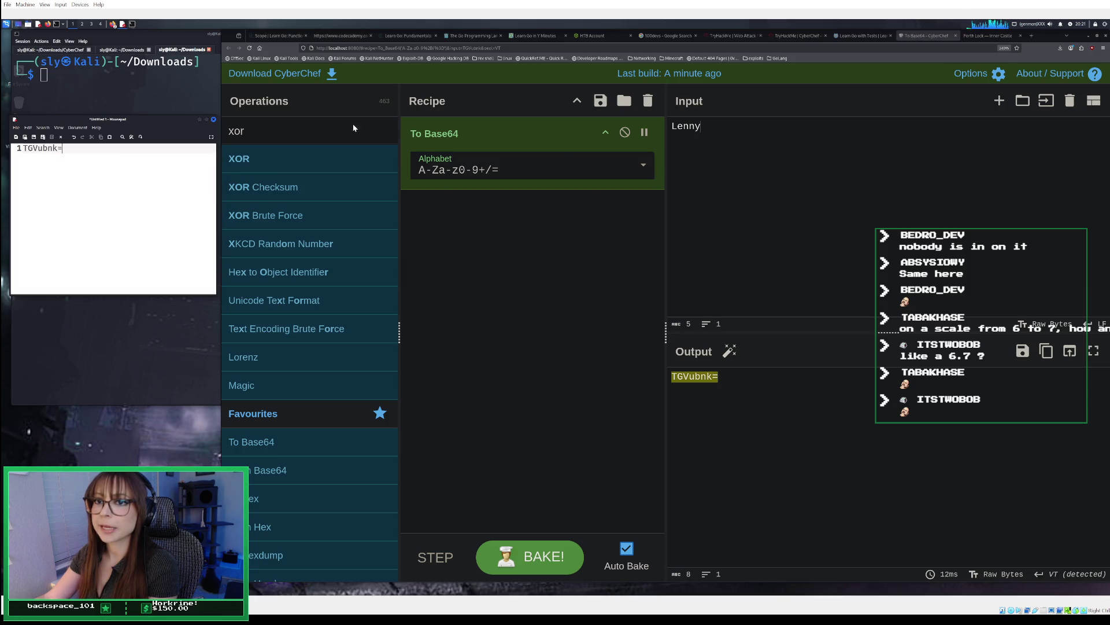
Step: Submit the Inner Castle login with username TGVubnk=
left_click(991, 35)
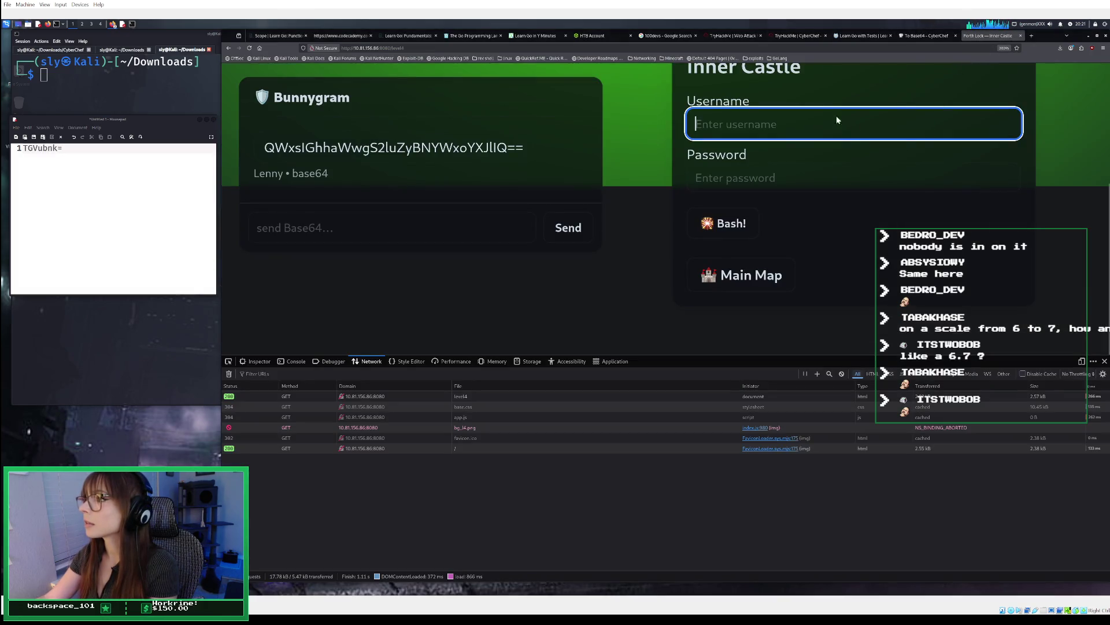
right_click(823, 122)
left_click(832, 178)
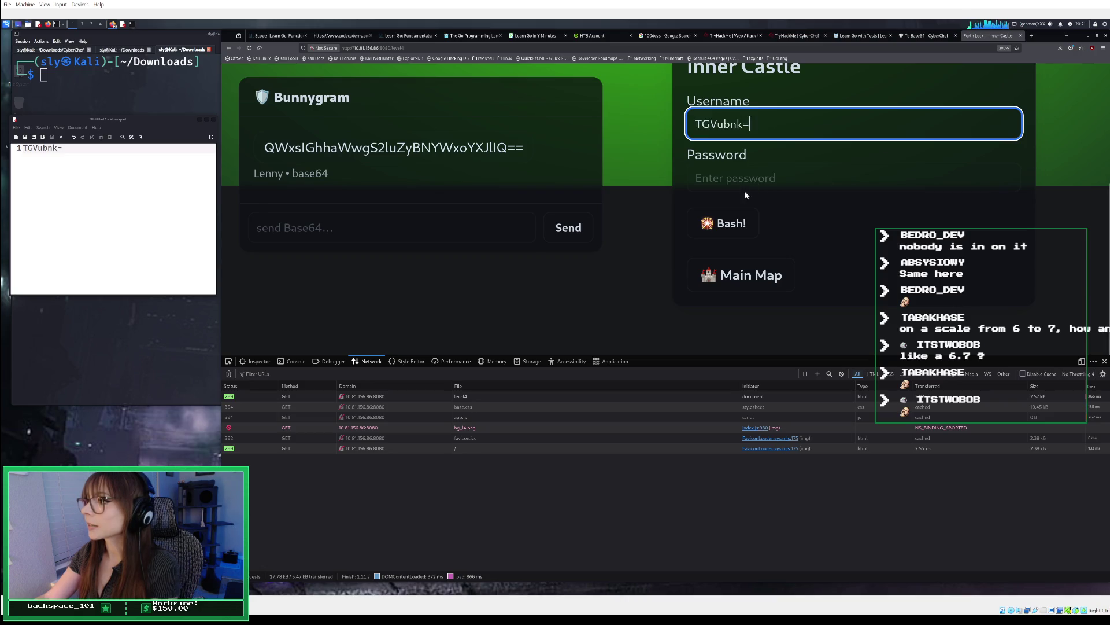
left_click(730, 223)
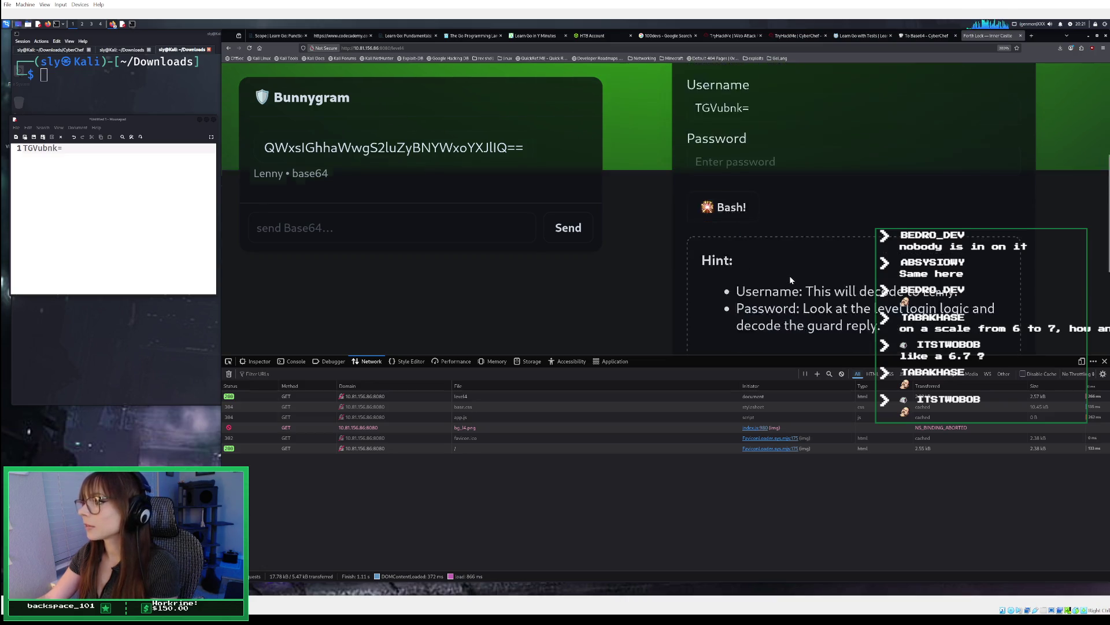
Step: Read the Access denied message and hint, then inspect the level4 request's headers
scroll(790, 275, "down", 2)
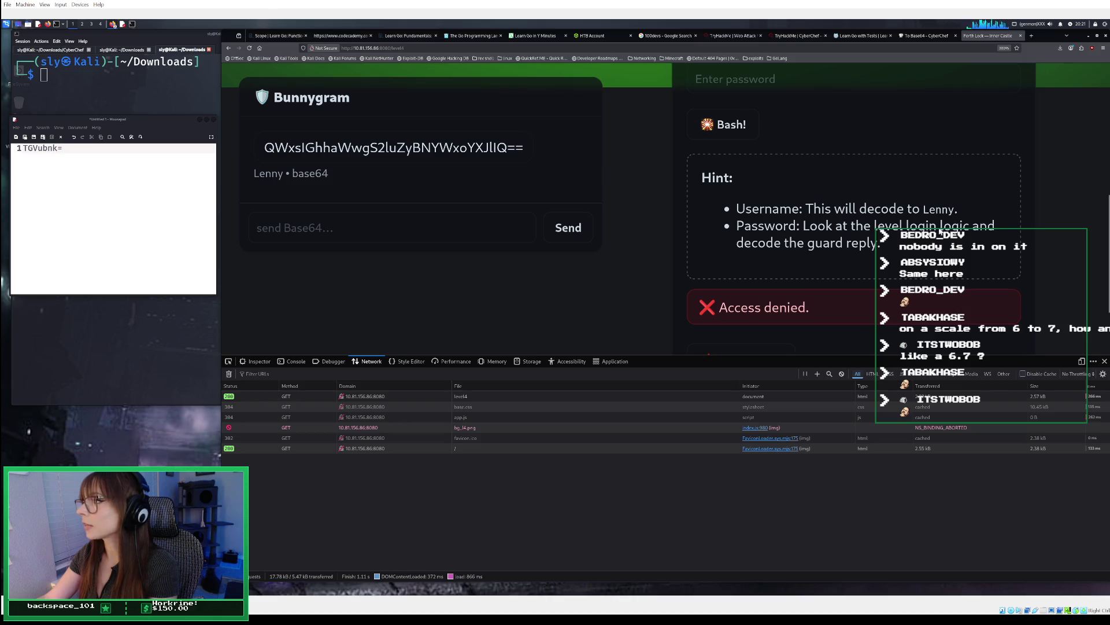
scroll(833, 248, "up", 3)
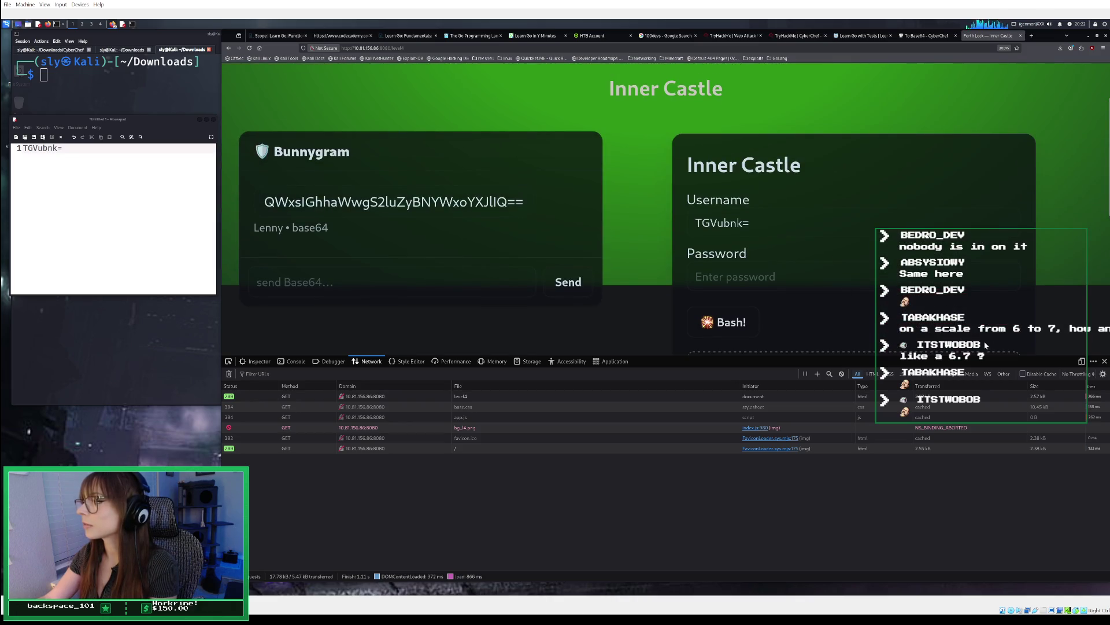
left_click(371, 398)
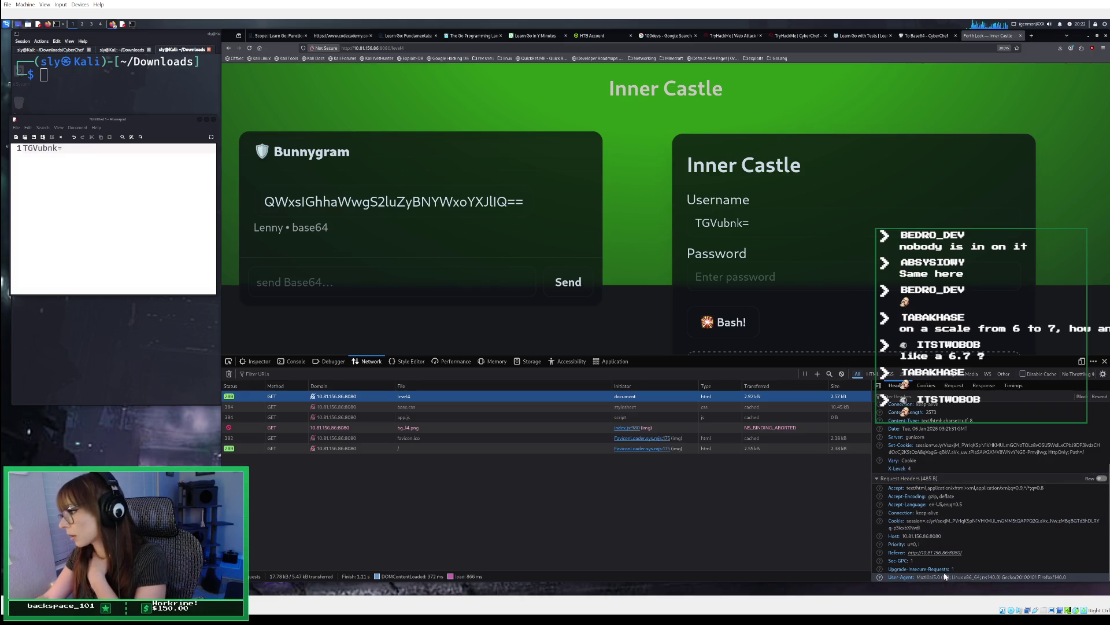
Step: Scroll to the top of the level4 request headers and open the page's app.js source
scroll(997, 417, "up", 2)
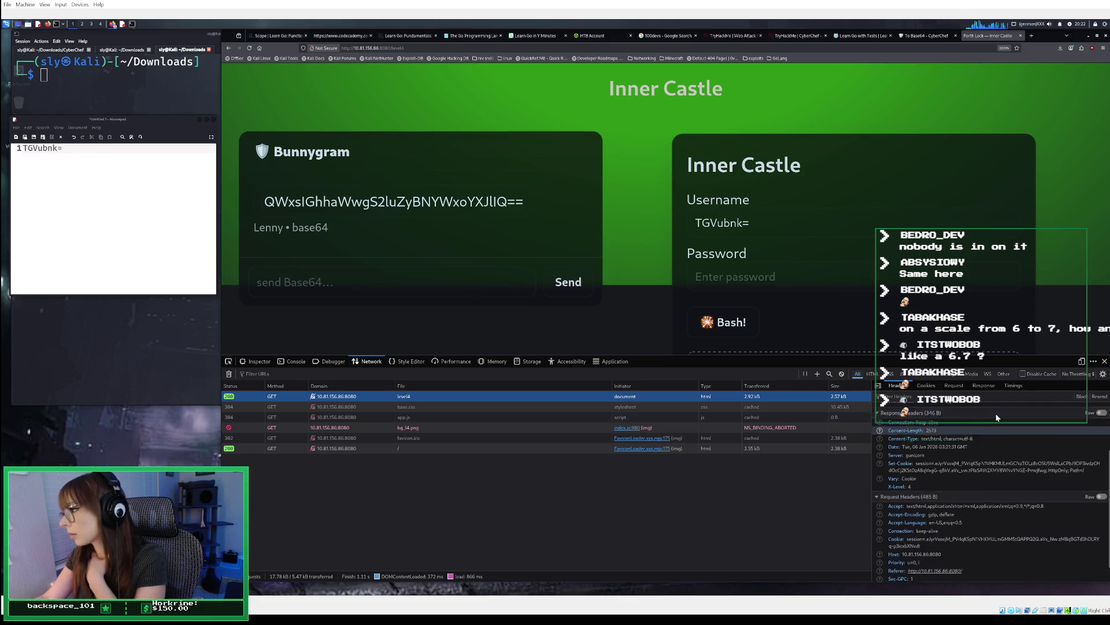
scroll(996, 417, "up", 3)
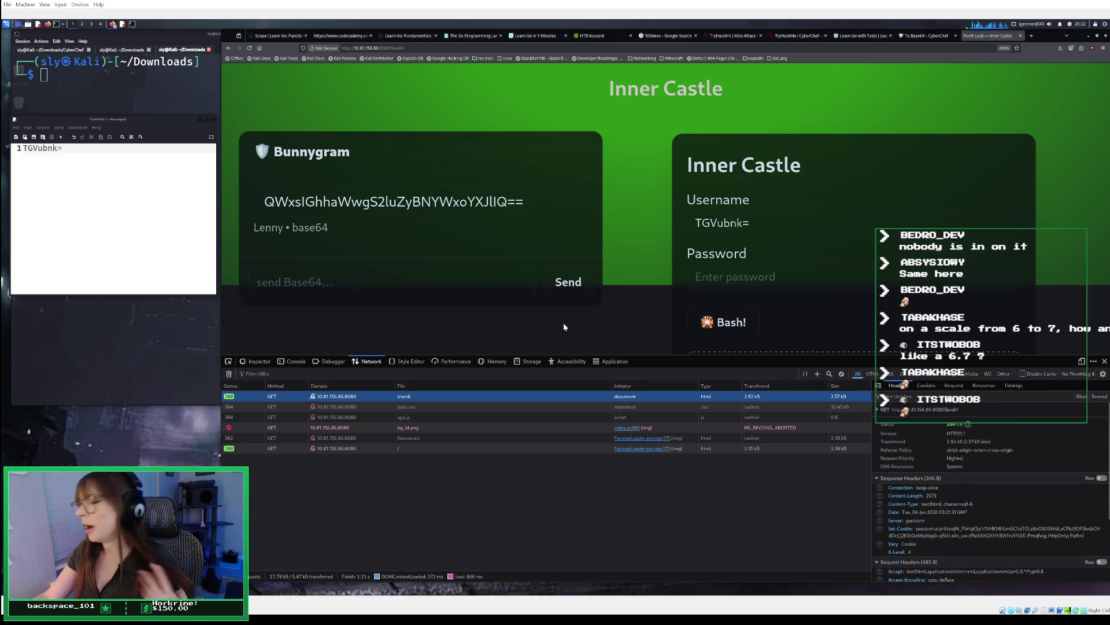
left_click(326, 360)
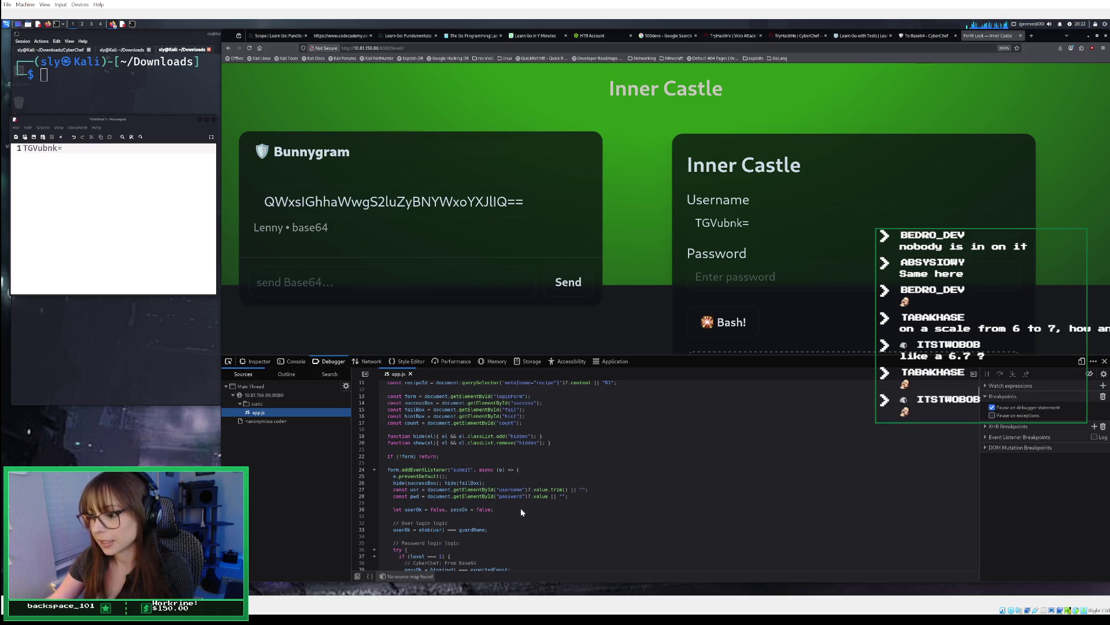
scroll(520, 508, "down", 5)
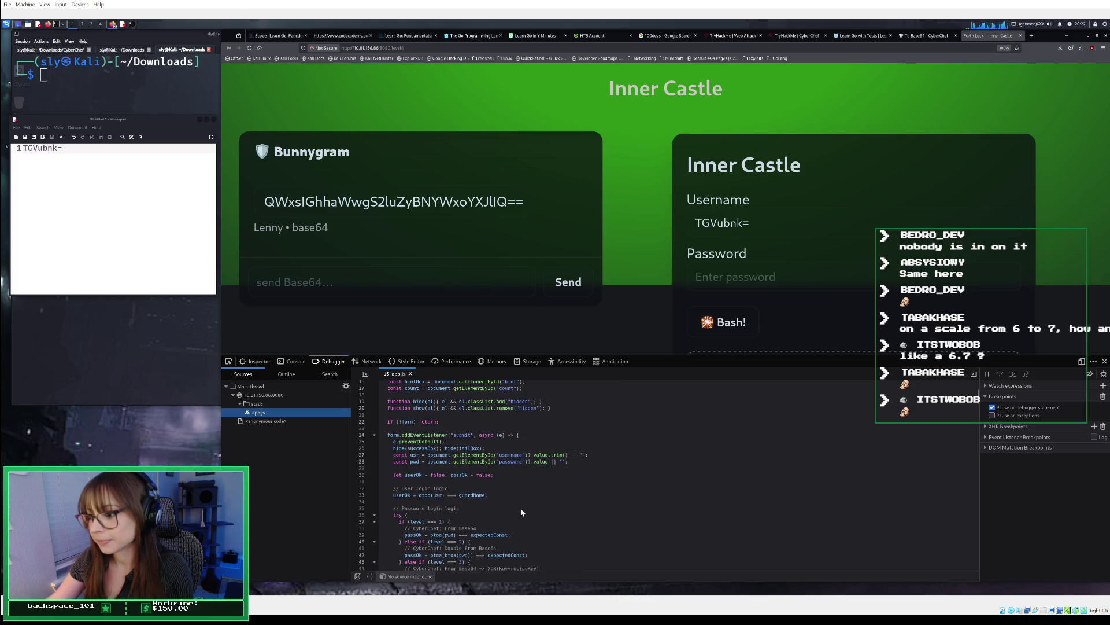
scroll(515, 509, "up", 1)
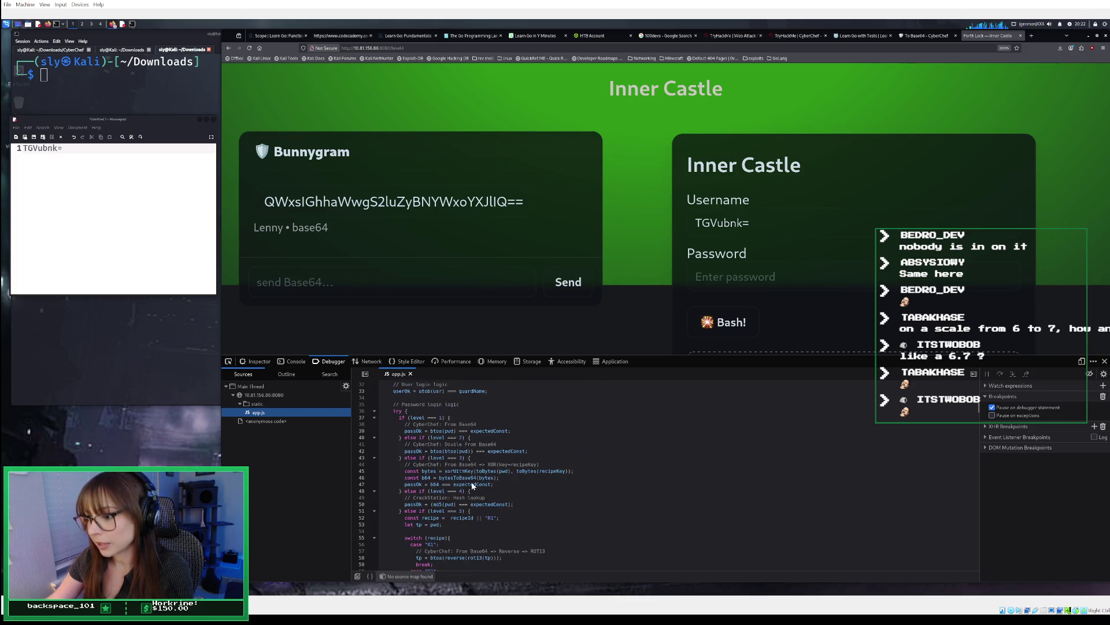
scroll(472, 484, "down", 4)
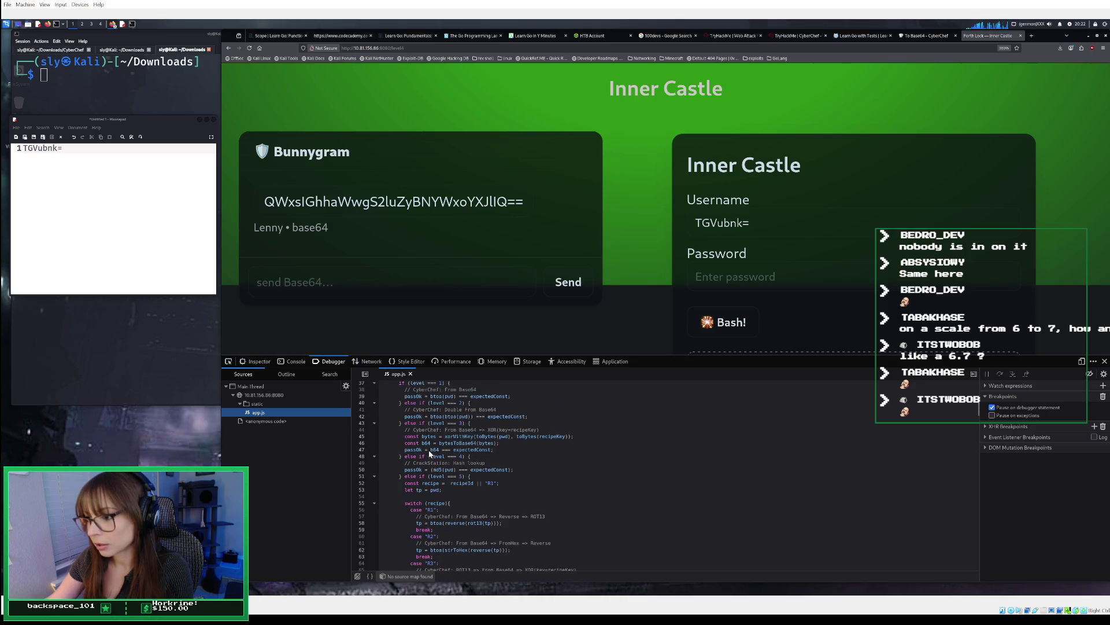
scroll(440, 431, "up", 2)
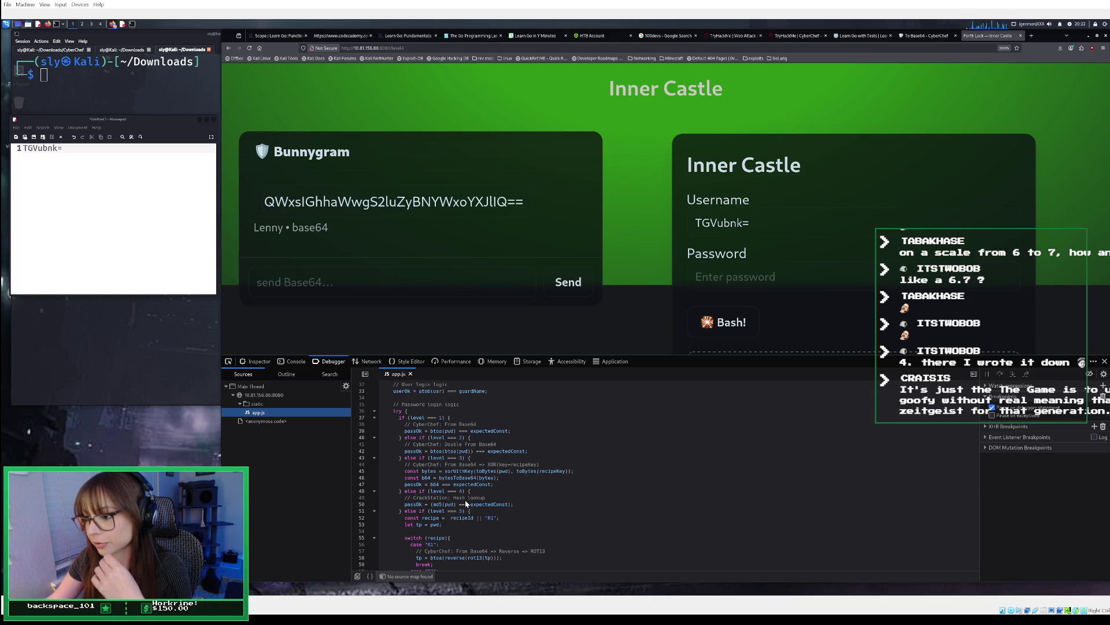
Step: Clear the CyberChef recipe and add two From Base64 decodes followed by XOR
left_click(919, 37)
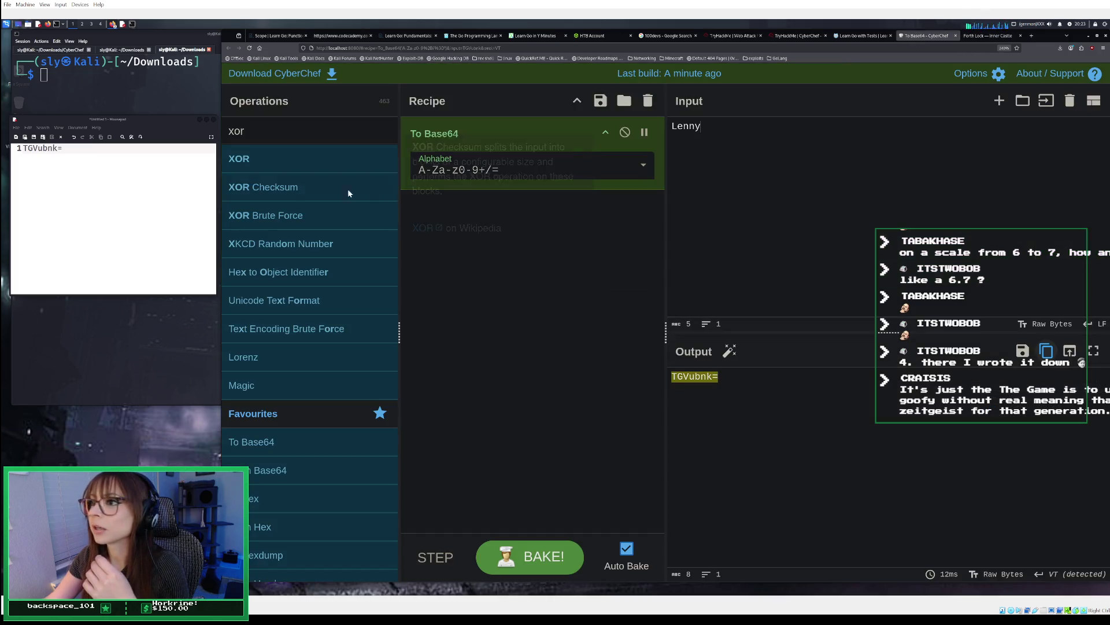
mouse_move(287, 473)
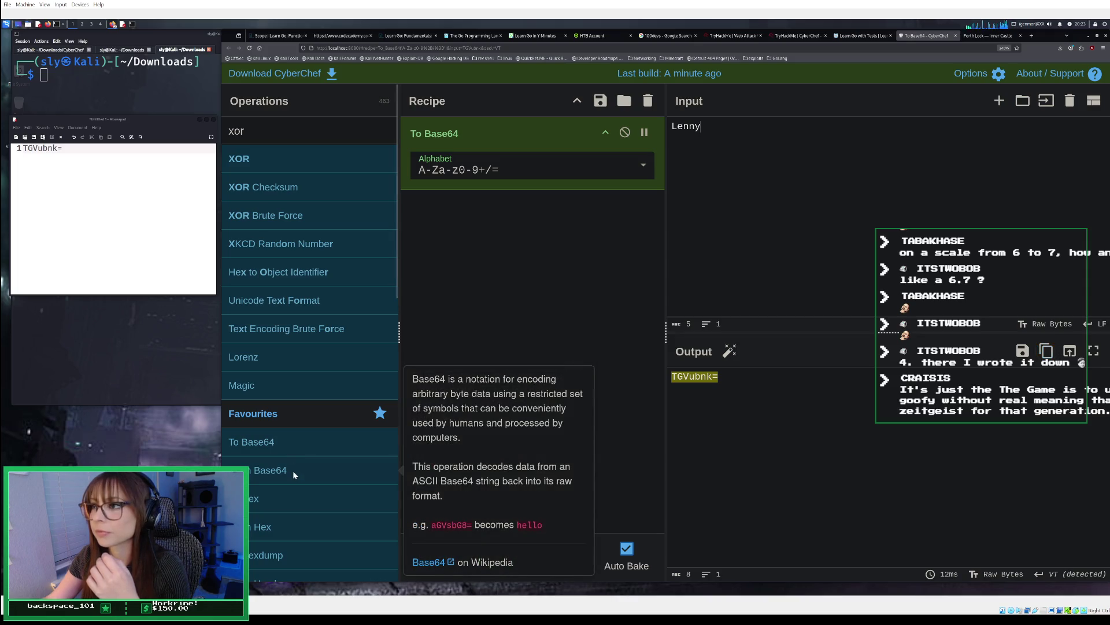
double_click(292, 470)
left_click(648, 102)
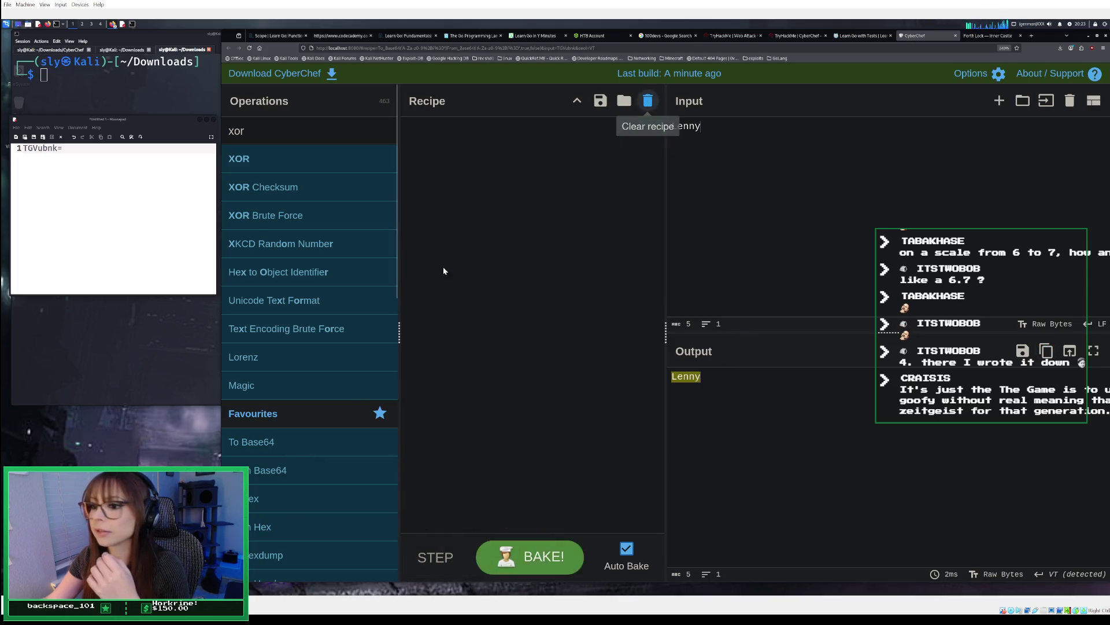
double_click(304, 472)
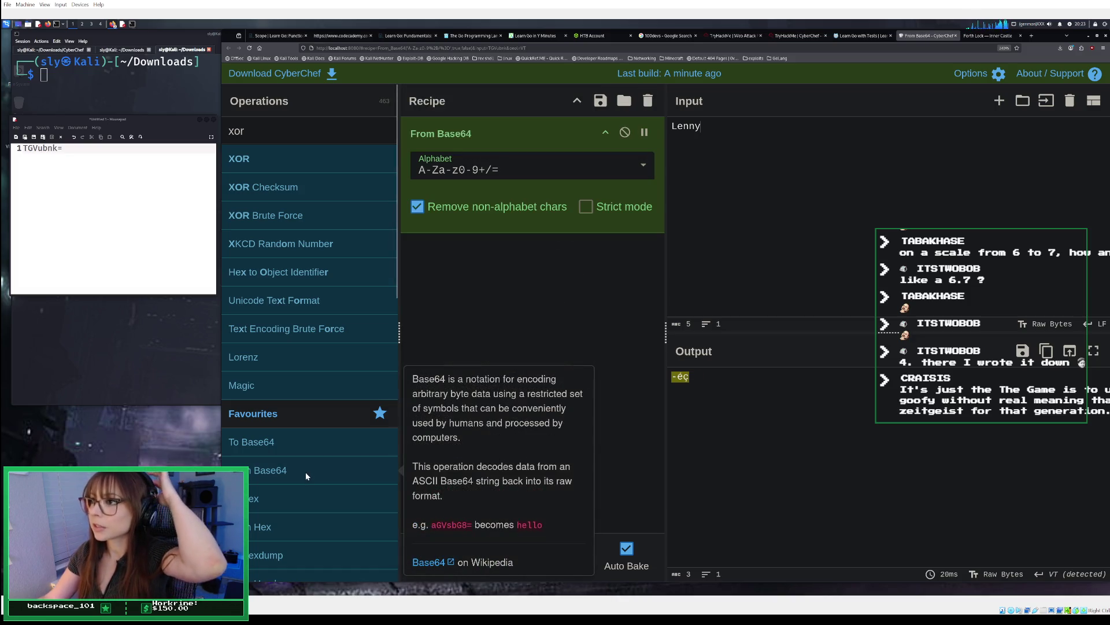
double_click(306, 471)
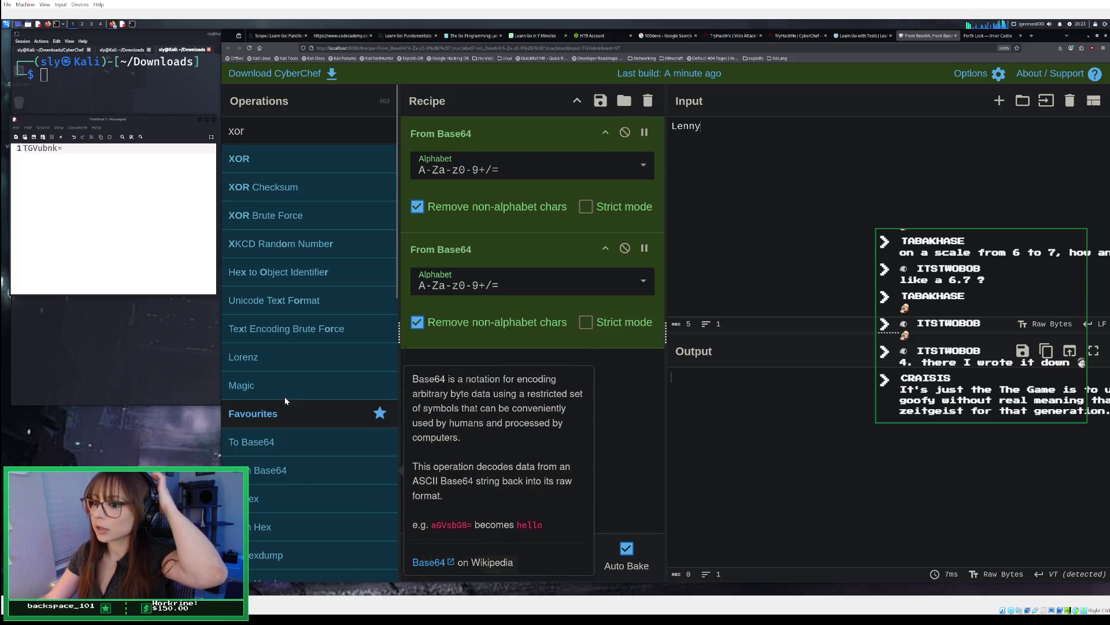
scroll(281, 376, "down", 1)
scroll(283, 391, "down", 3)
scroll(270, 276, "up", 5)
double_click(279, 165)
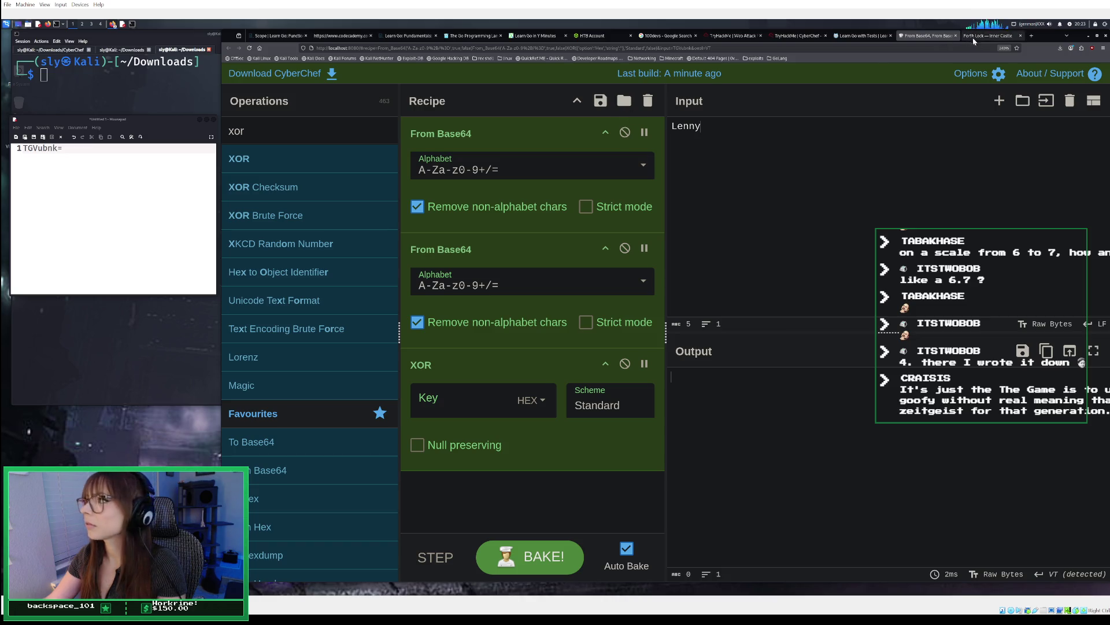
Step: Glance at the Inner Castle and Learn Go with Tests pages, then return to CyberChef
left_click(989, 36)
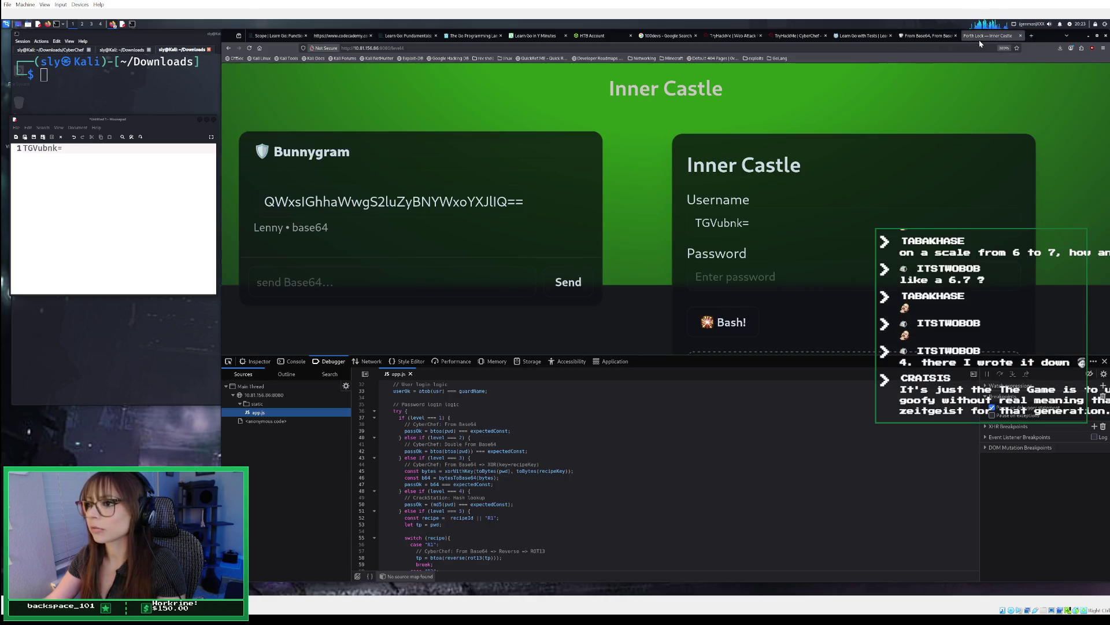
left_click(914, 36)
left_click(869, 37)
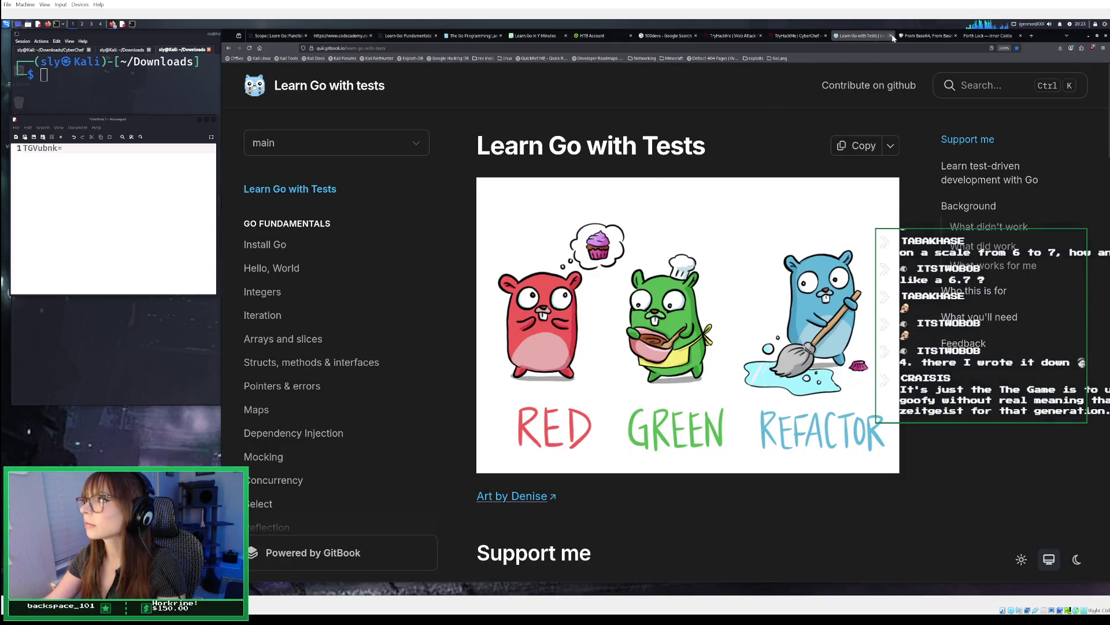
left_click(920, 37)
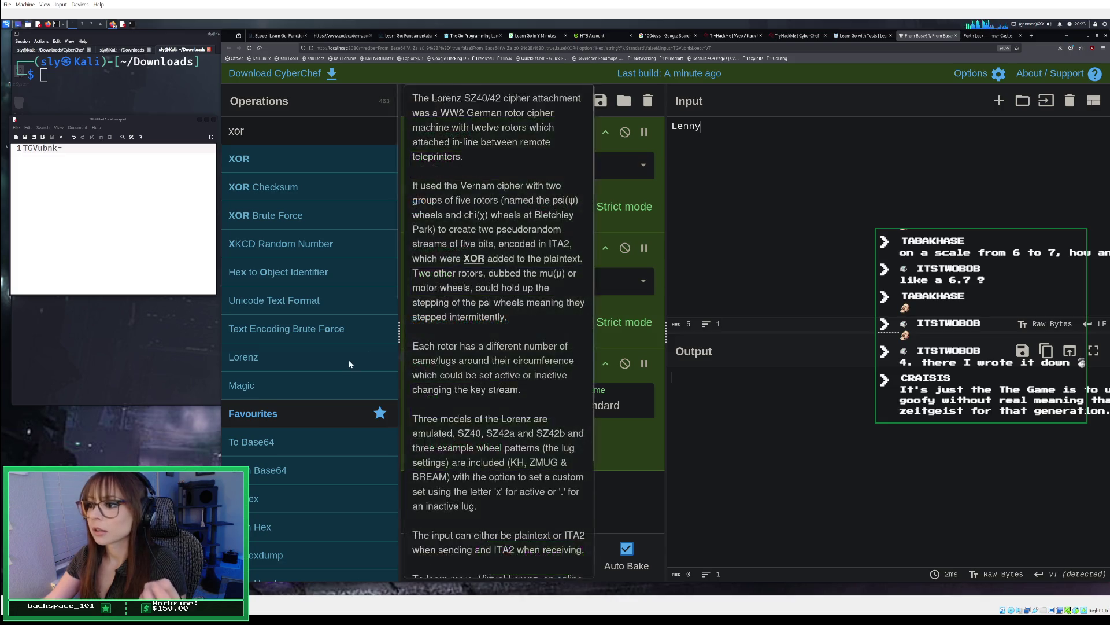
scroll(349, 360, "down", 3)
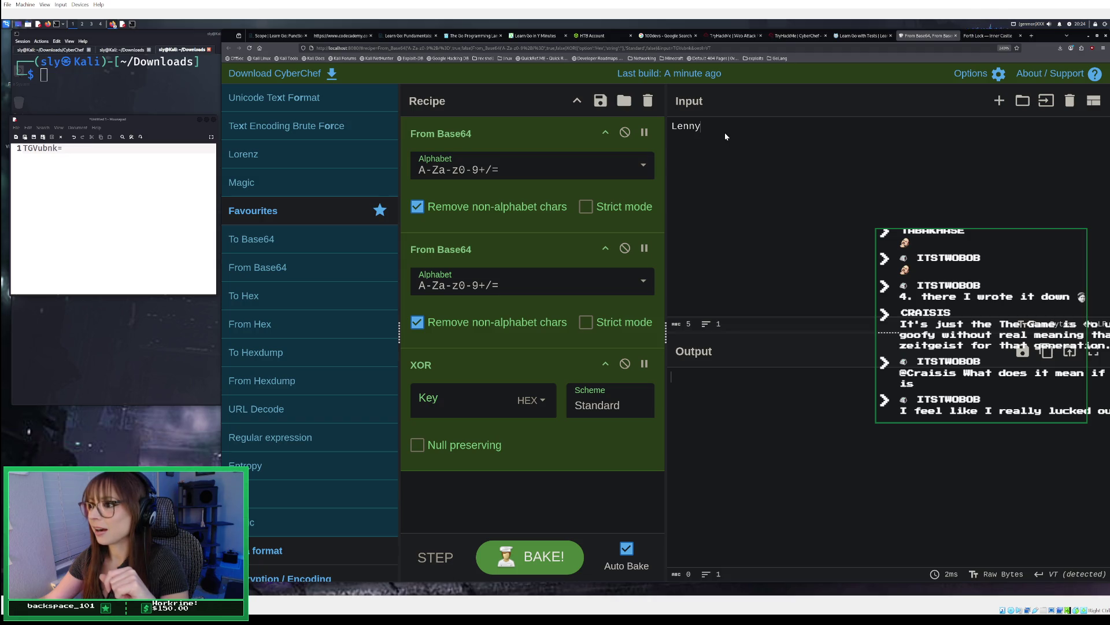
left_click(1069, 100)
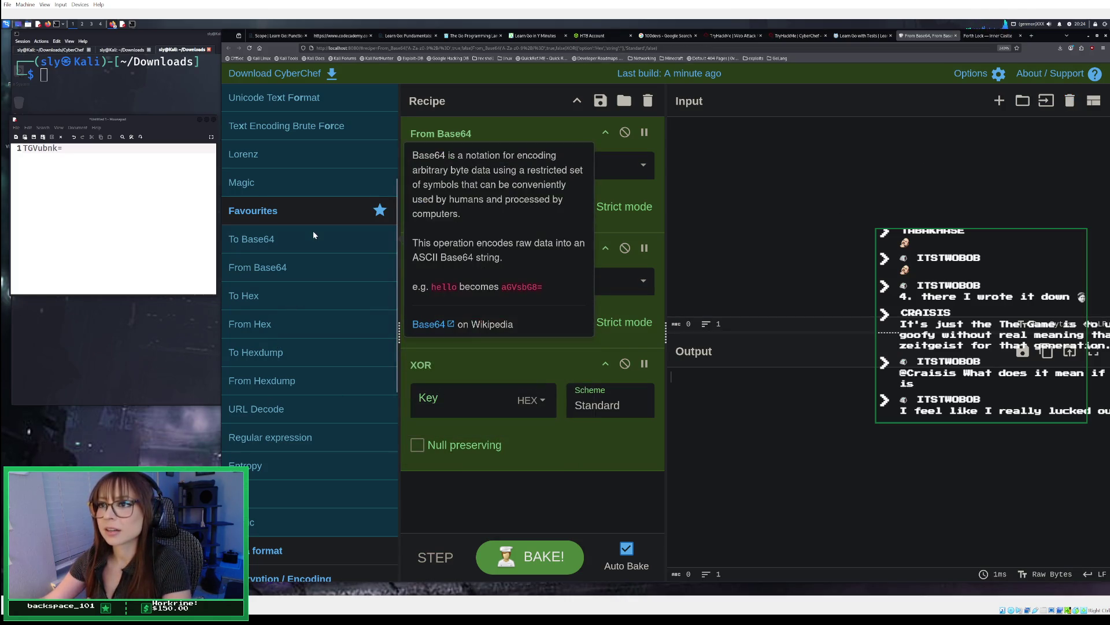
Step: Expand the Hashing operations category and select the XOR step's Key field
scroll(314, 234, "up", 2)
scroll(314, 234, "up", 3)
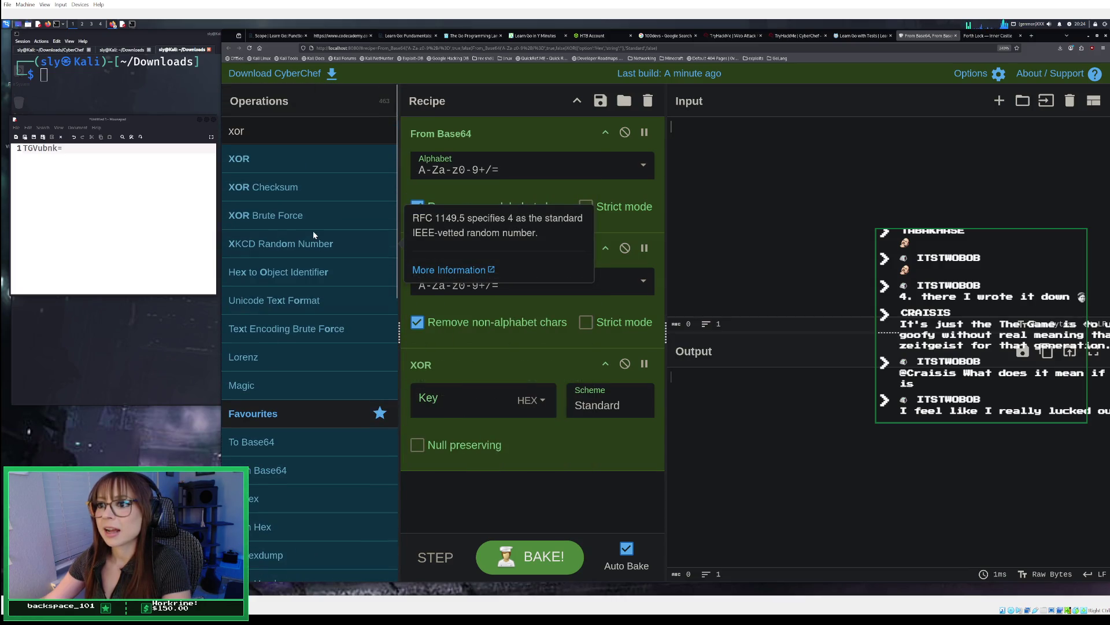
scroll(343, 367, "down", 5)
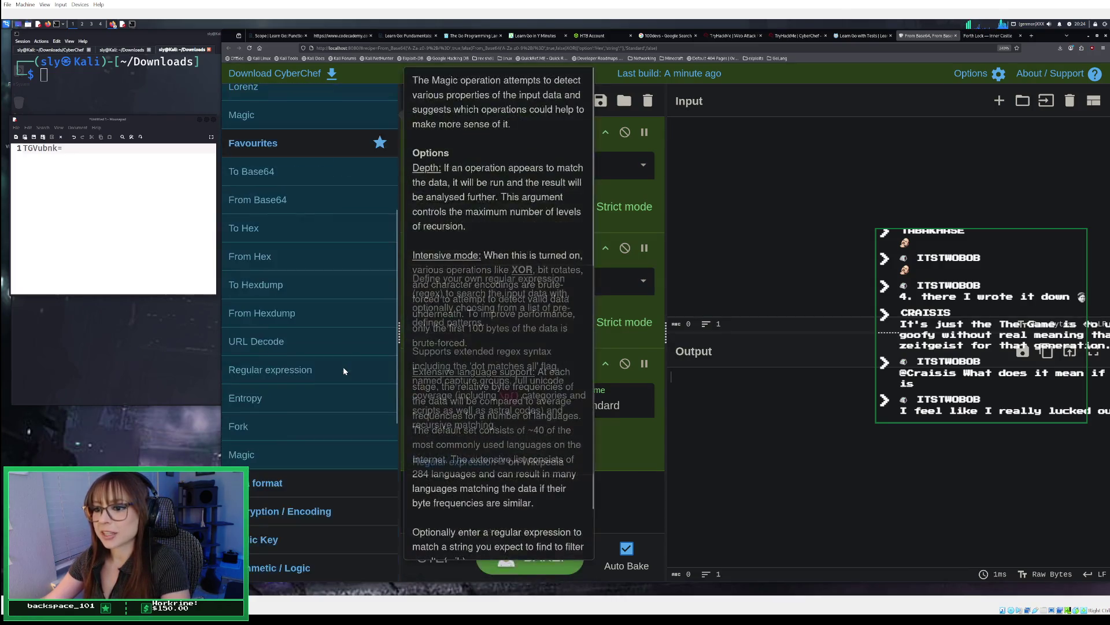
left_click(259, 422)
scroll(259, 422, "down", 7)
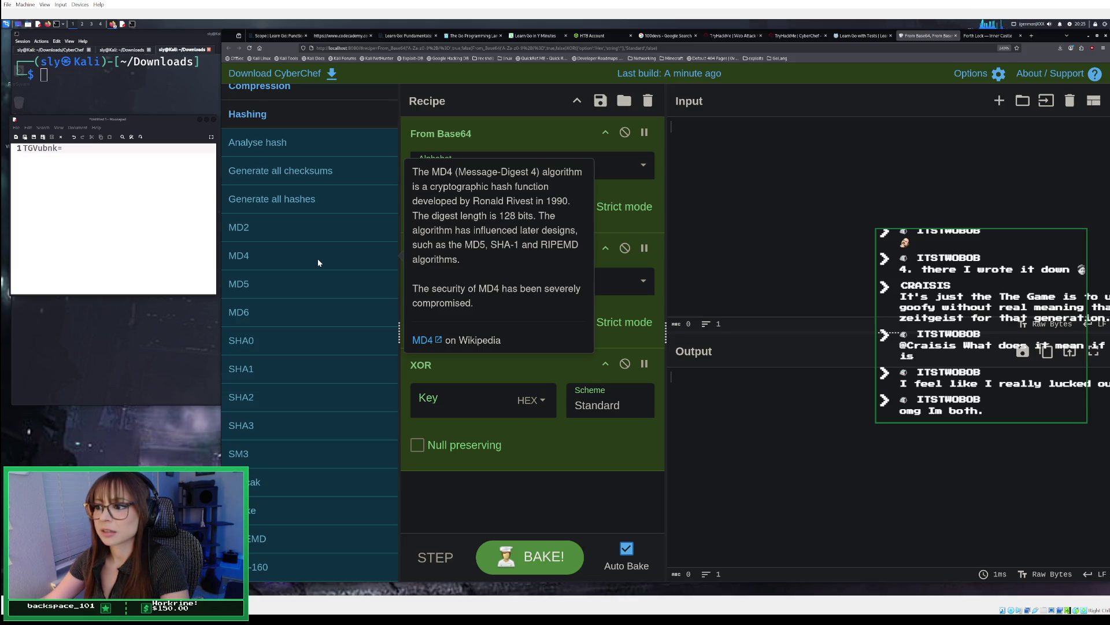
left_click(444, 405)
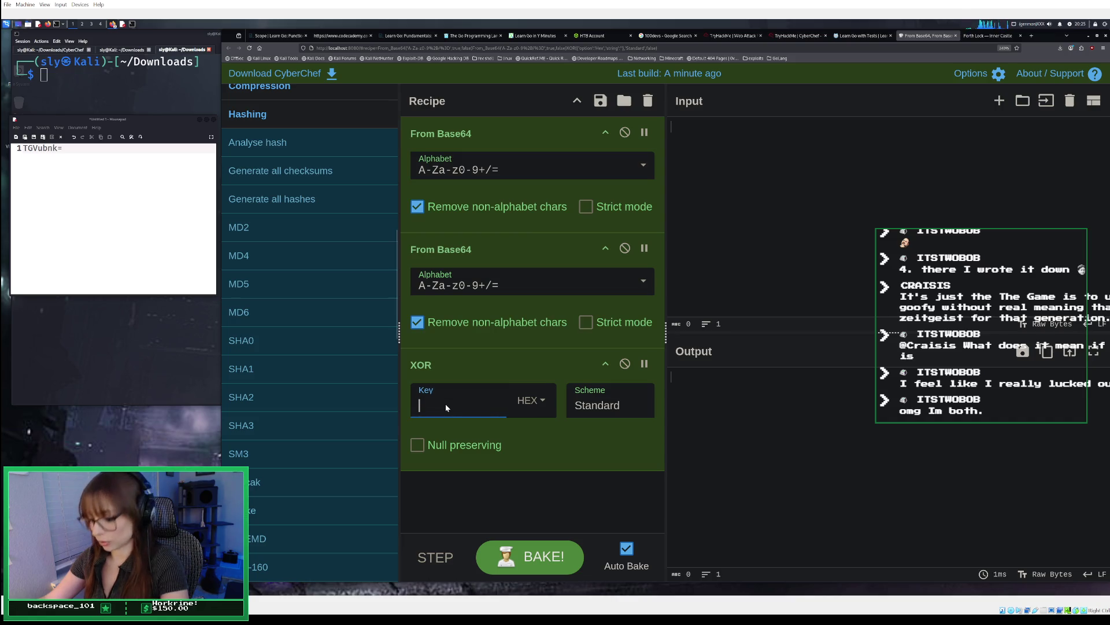
Step: Try 4 as the XOR key, then jot 4 on a new line of the side notes
type("4")
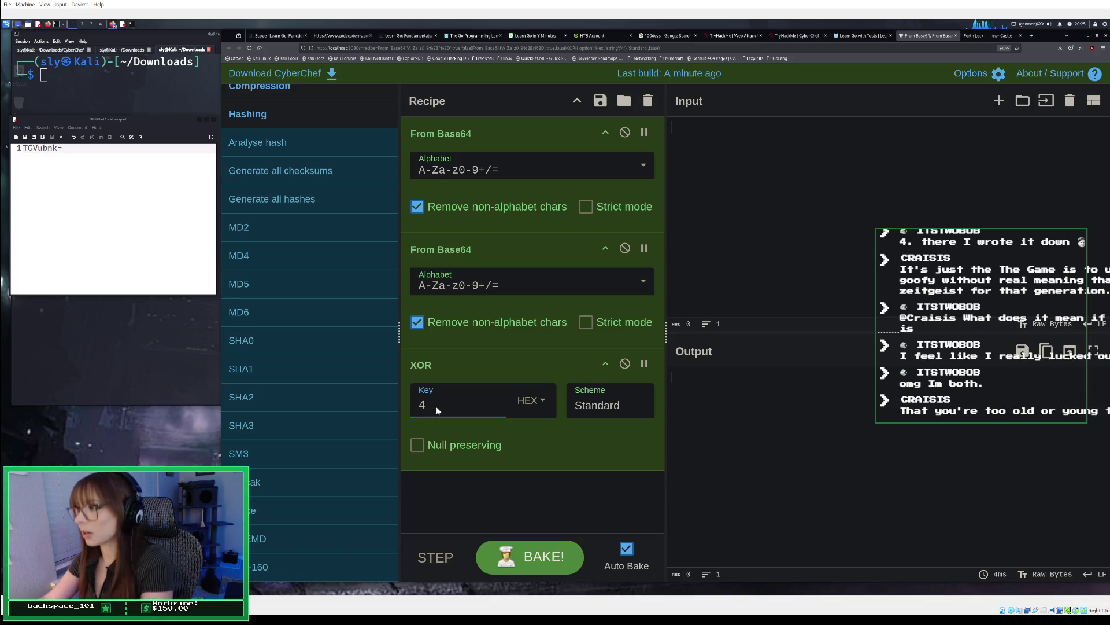
key("BackSpace")
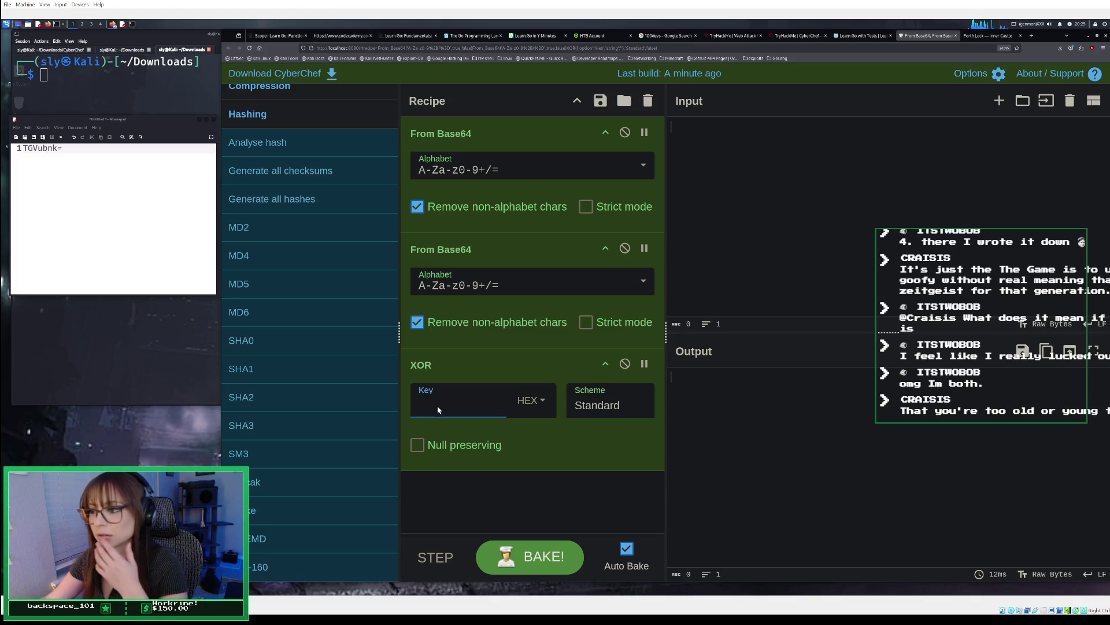
left_click(164, 260)
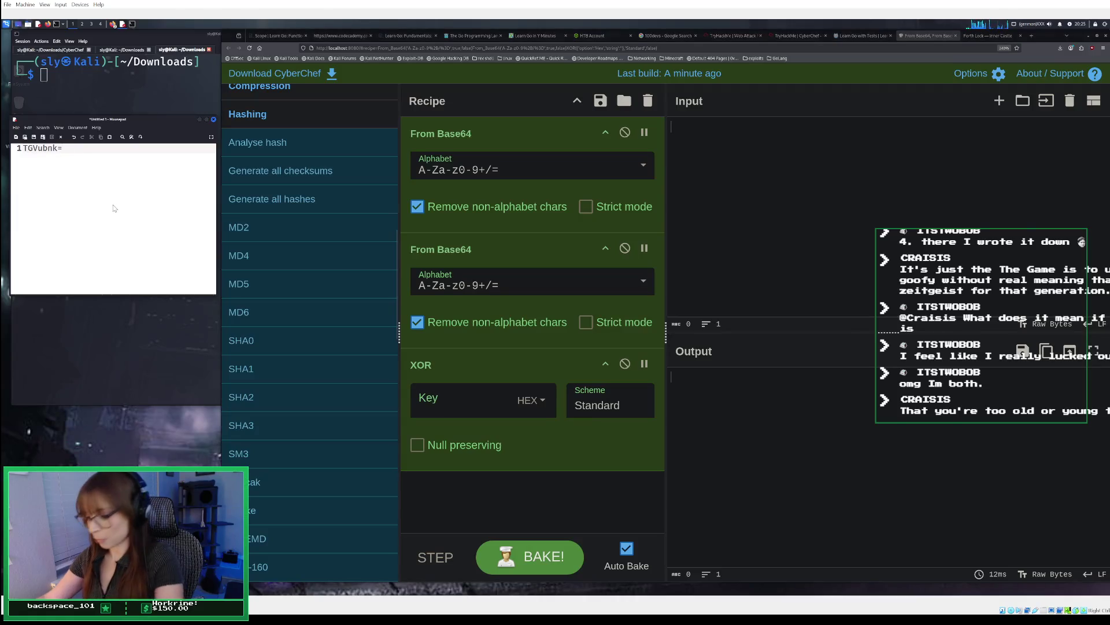
key("Return")
type("4")
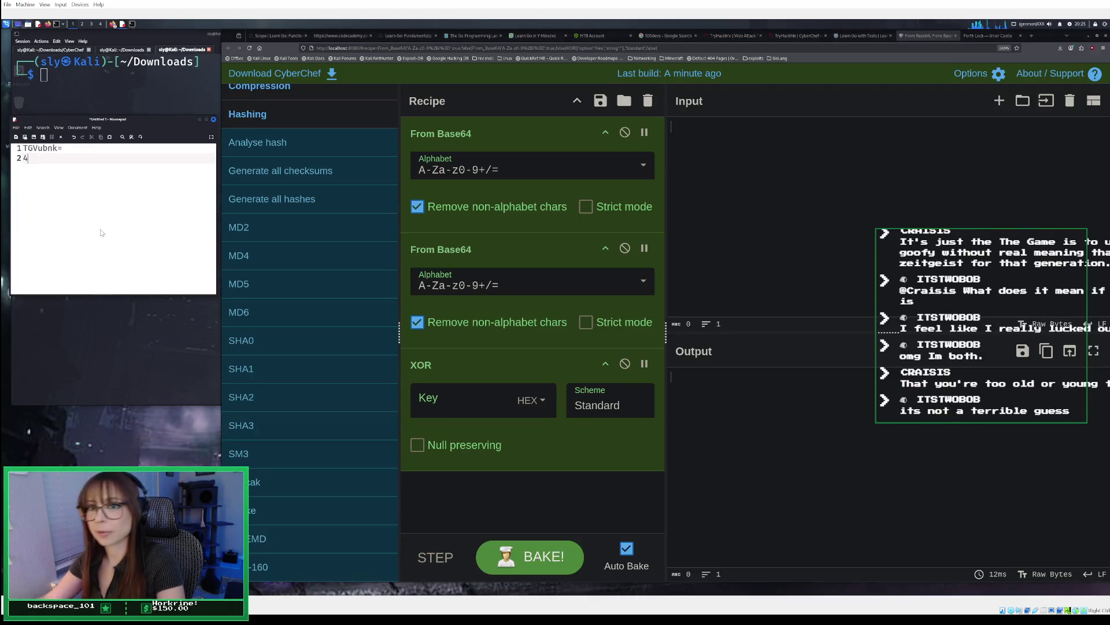
key("Return")
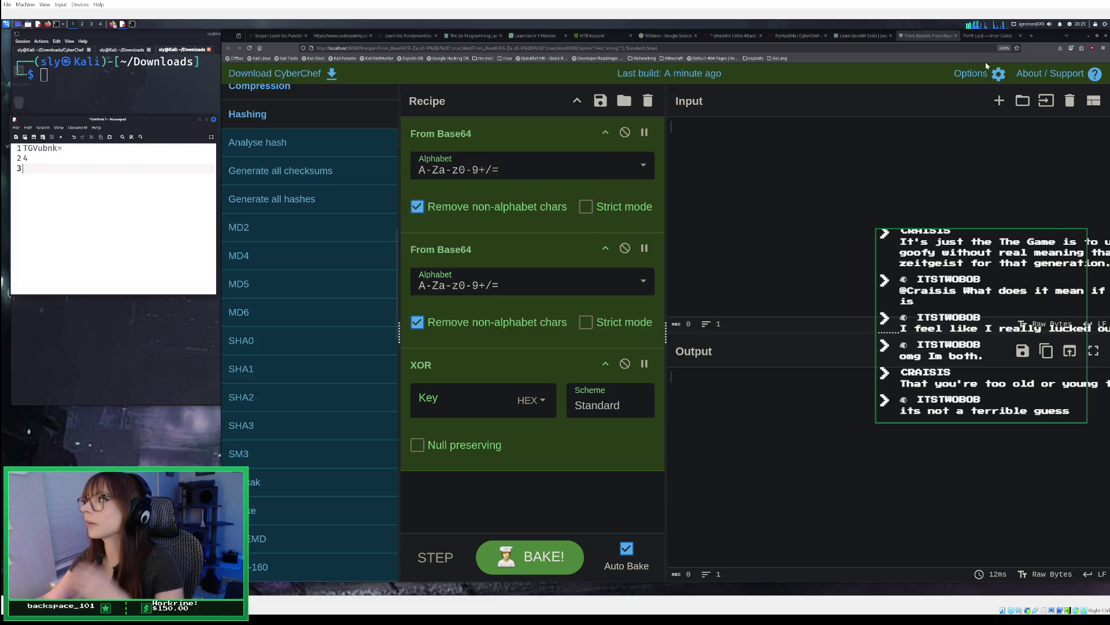
Step: Check the Inner Castle page, then set the XOR key to cyberchef
left_click(990, 38)
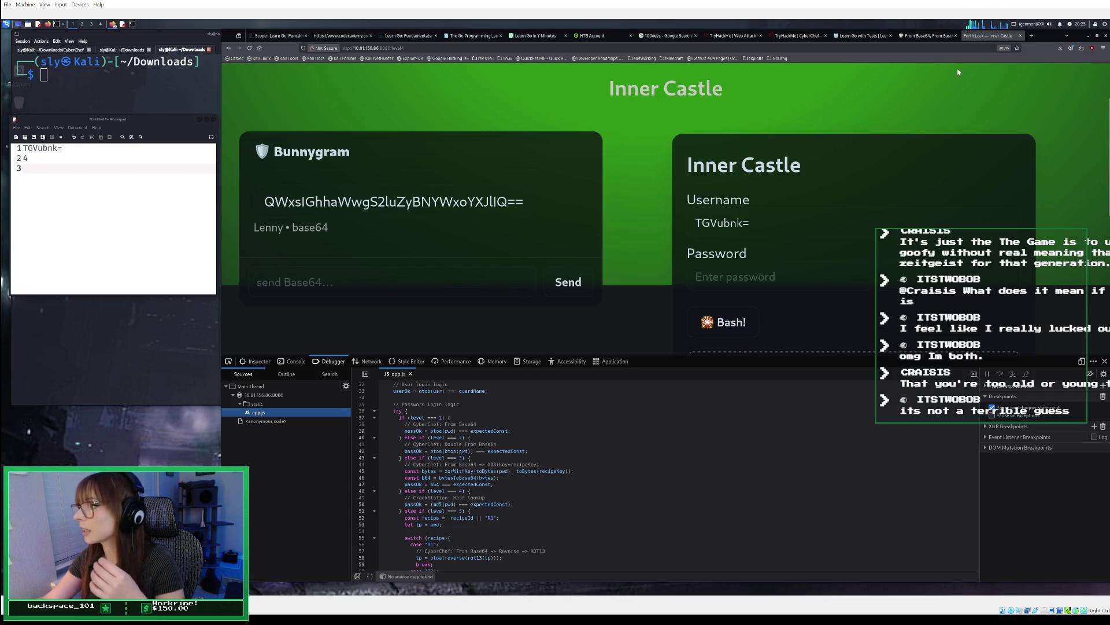
left_click(925, 36)
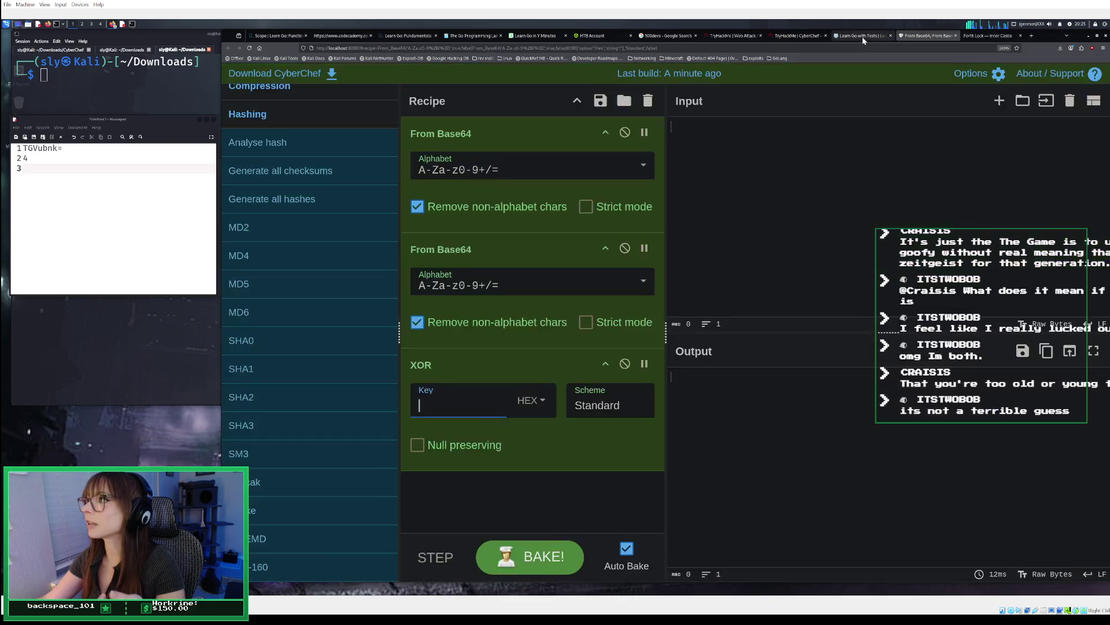
left_click(862, 36)
left_click(925, 36)
left_click(431, 402)
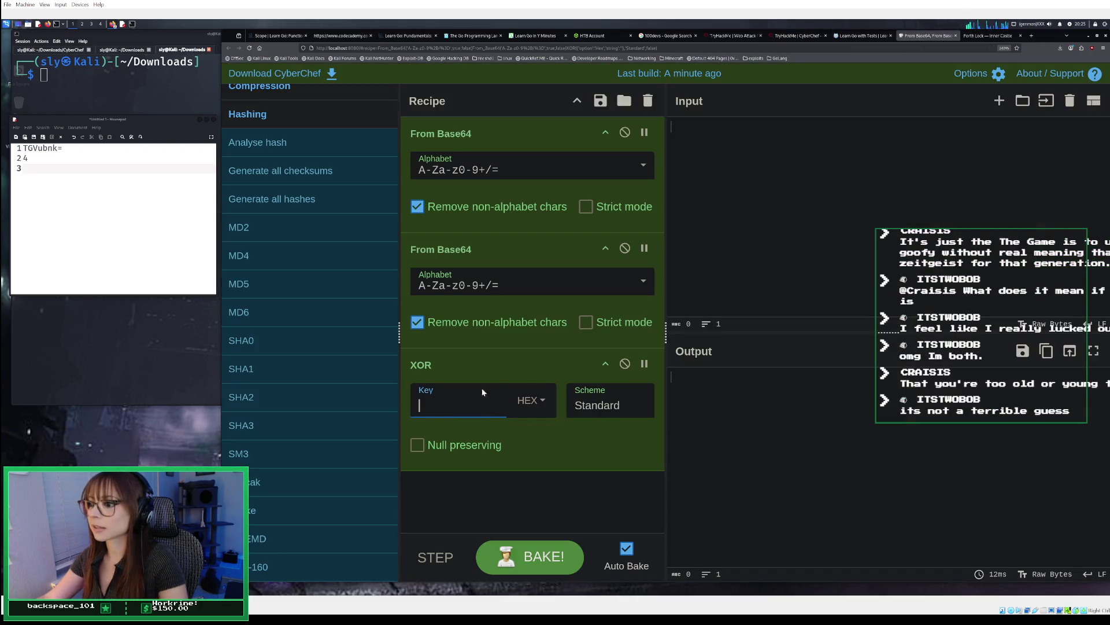
type("cyber")
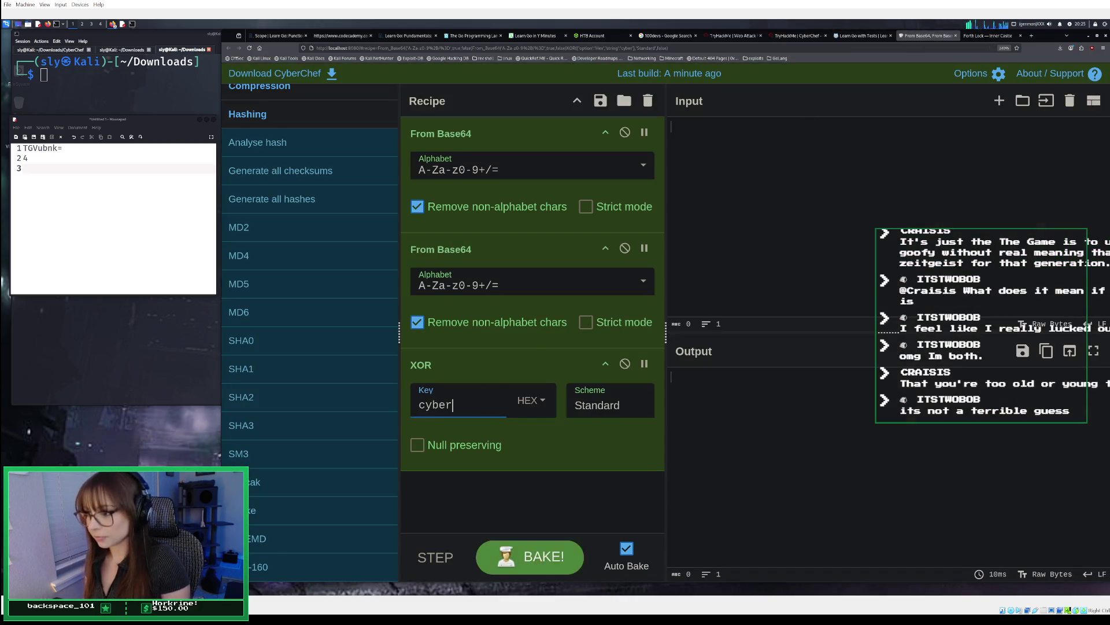
type("chef")
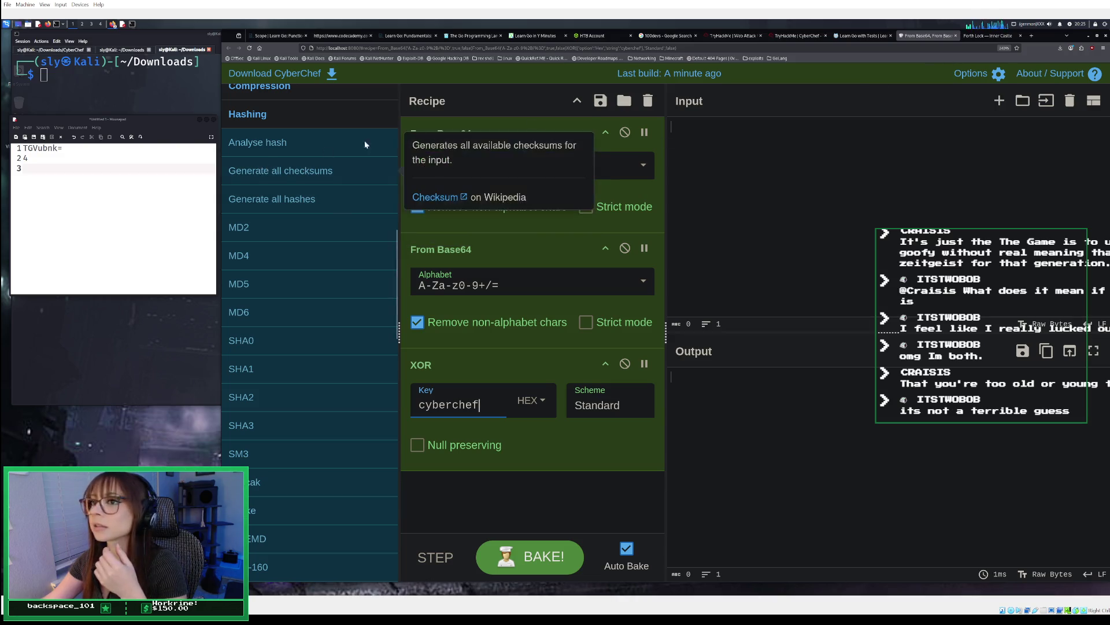
Step: Review the Inner Castle login code again and add an MD5 step to the recipe
left_click(975, 37)
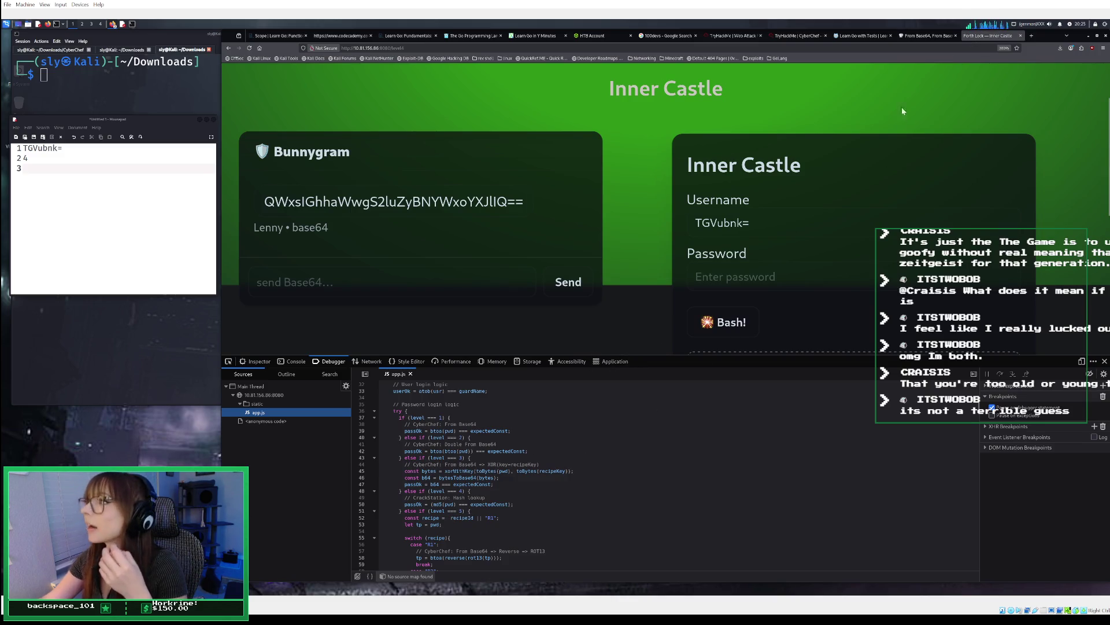
left_click(918, 37)
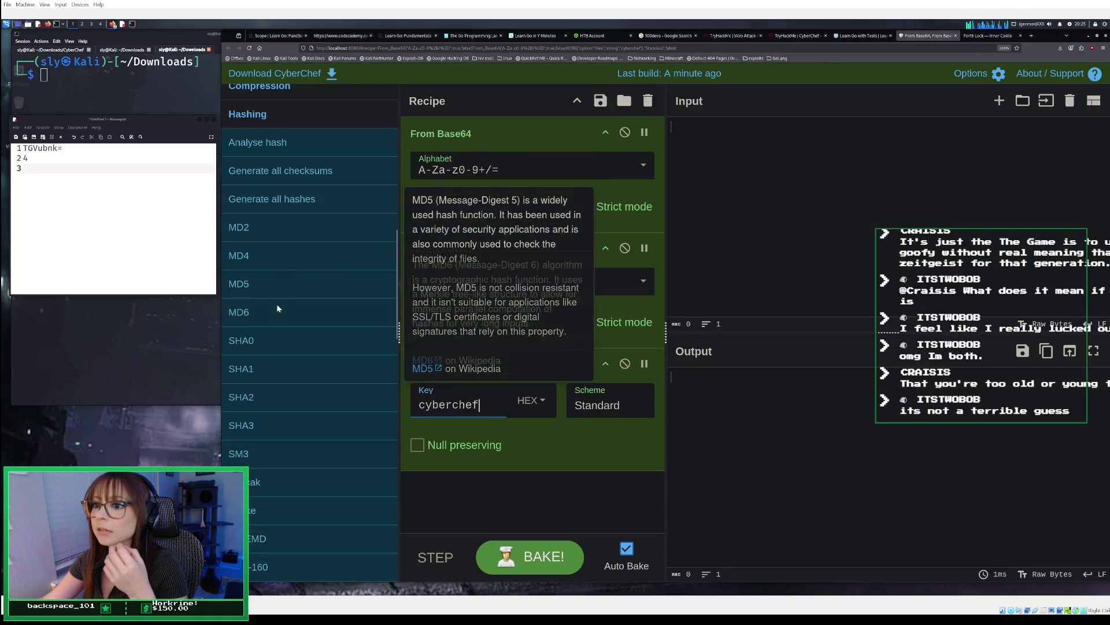
double_click(272, 284)
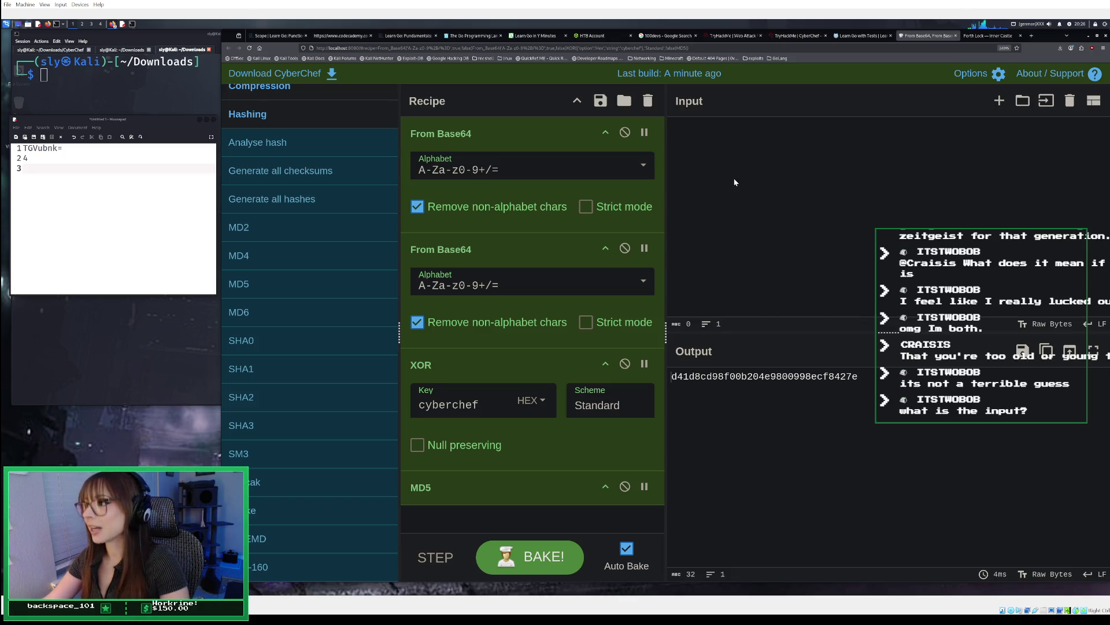
Step: Look at the Inner Castle challenge page, then come back to the CyberChef recipe
left_click(975, 38)
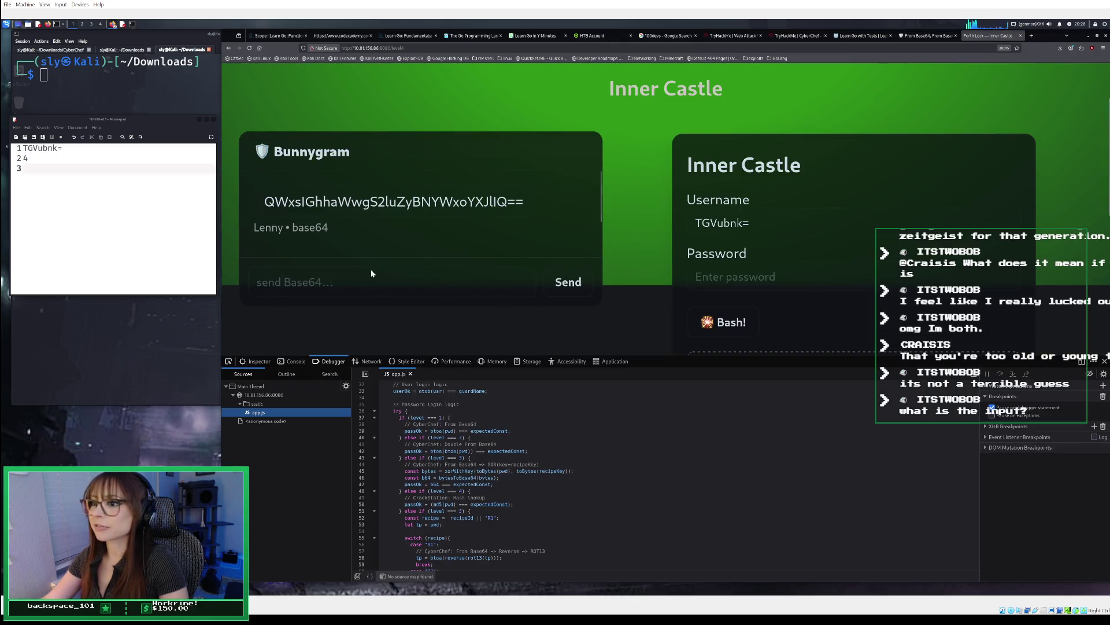
left_click(912, 36)
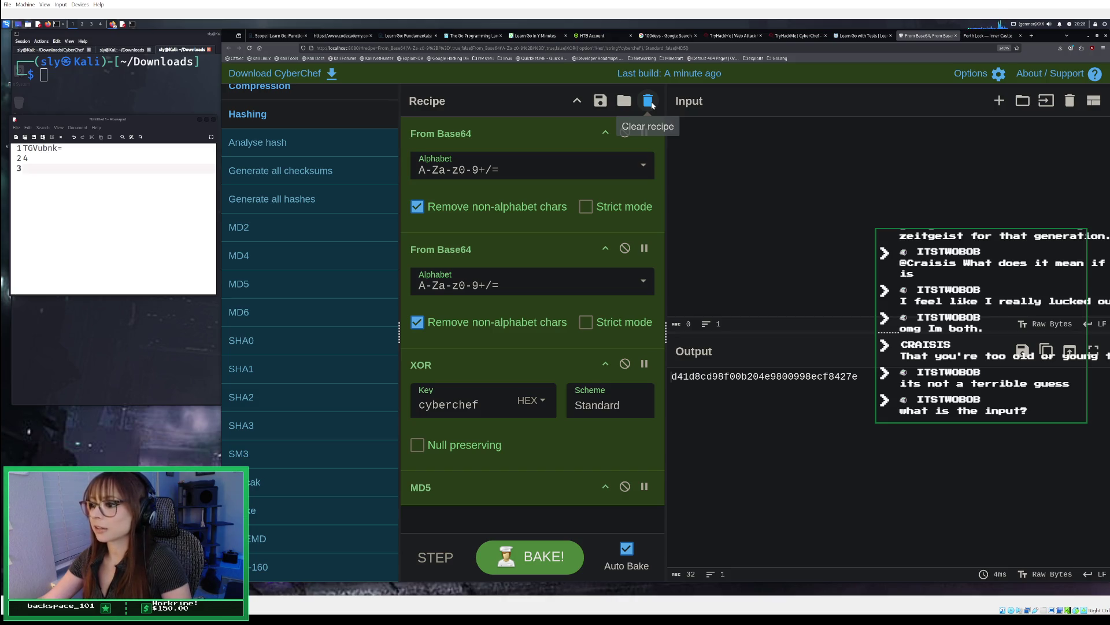
Step: Rebuild the recipe as To Base64, encode 'Password please' to UGFzc3dvcmQgcGxlYXNl and copy it
left_click(649, 101)
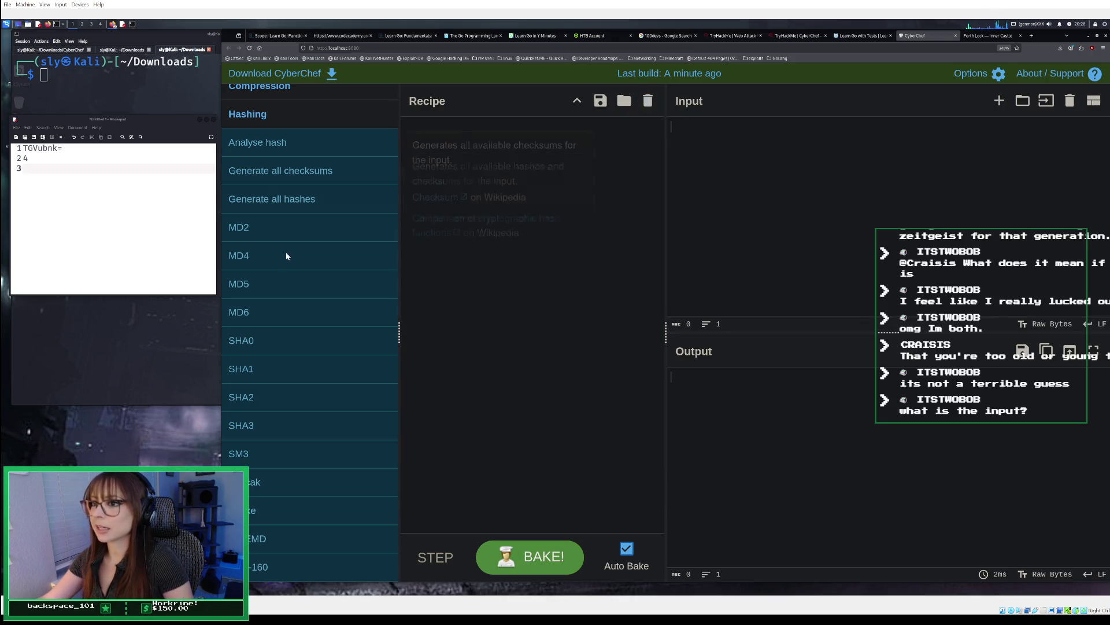
scroll(292, 153, "up", 7)
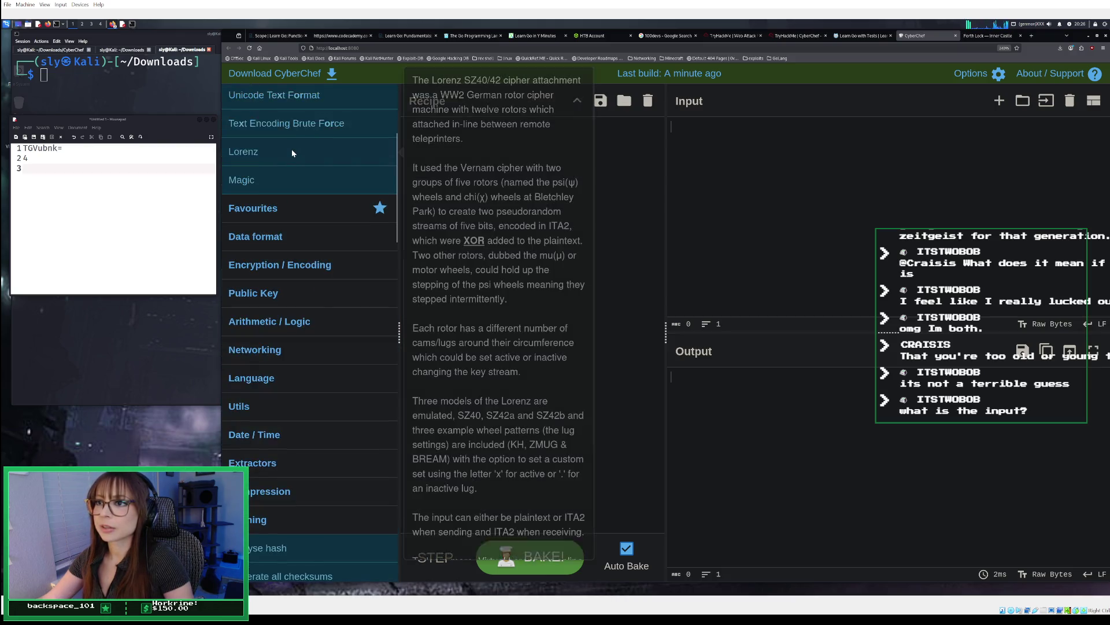
scroll(292, 153, "up", 3)
scroll(294, 157, "down", 3)
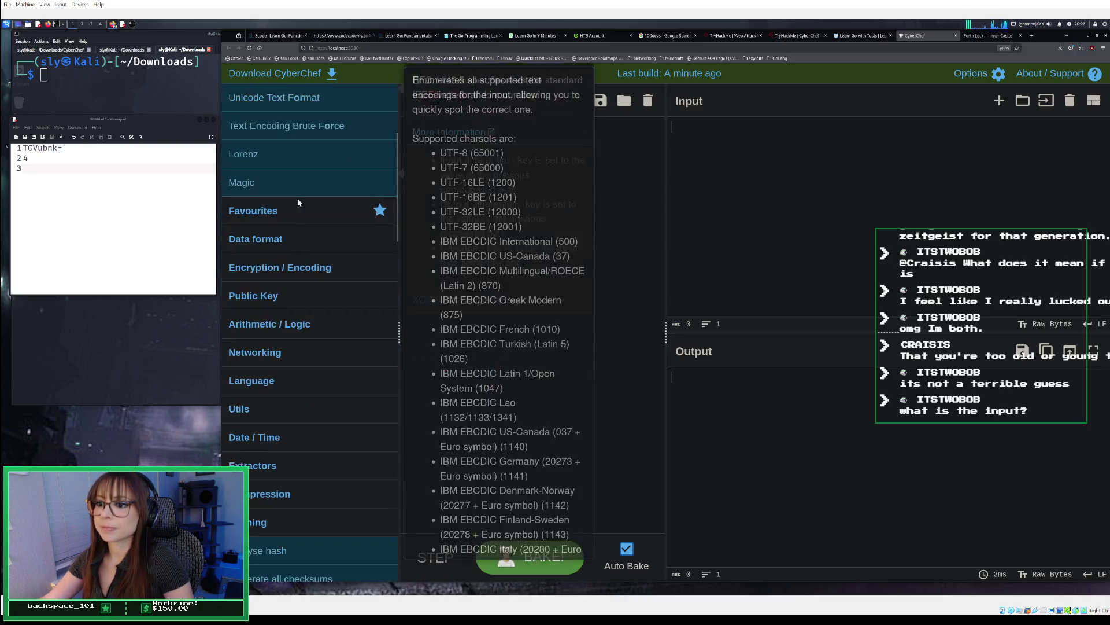
left_click(307, 211)
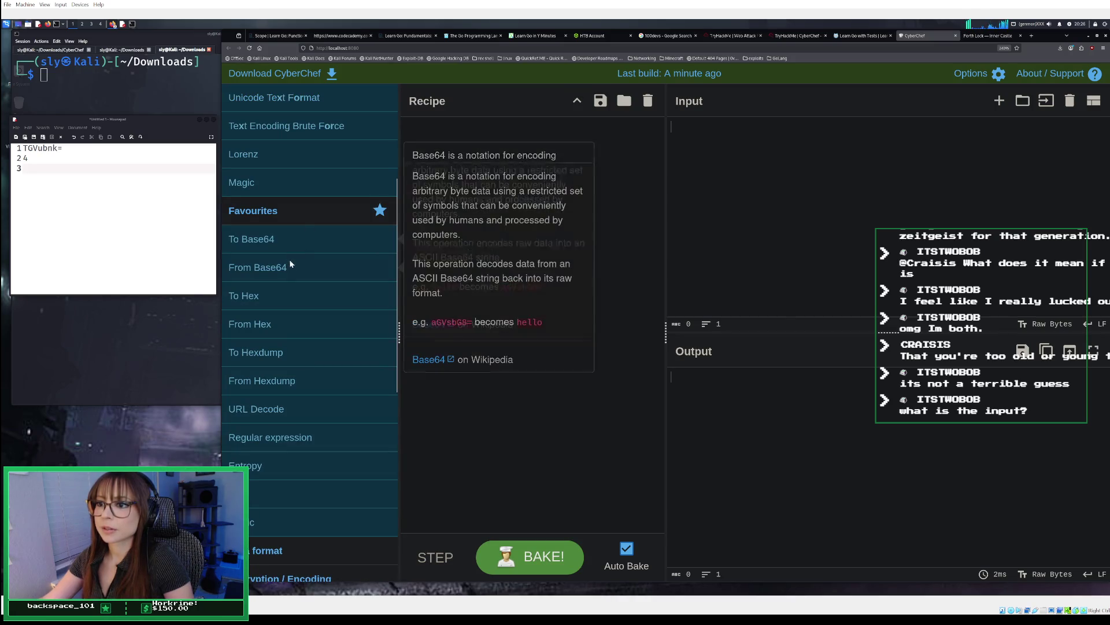
double_click(290, 237)
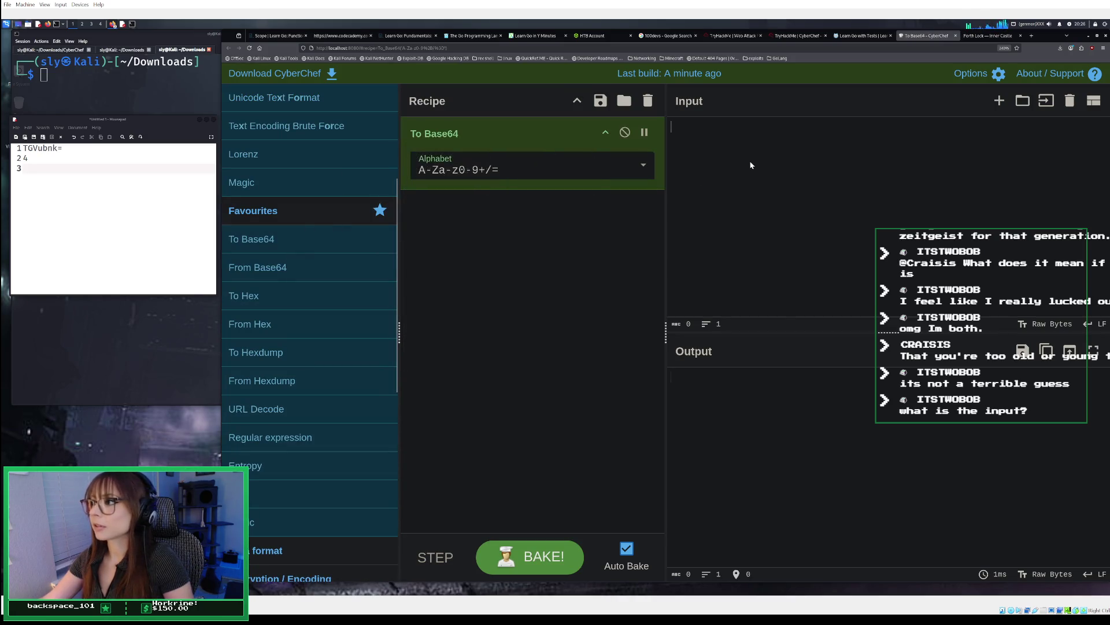
type("Passwo")
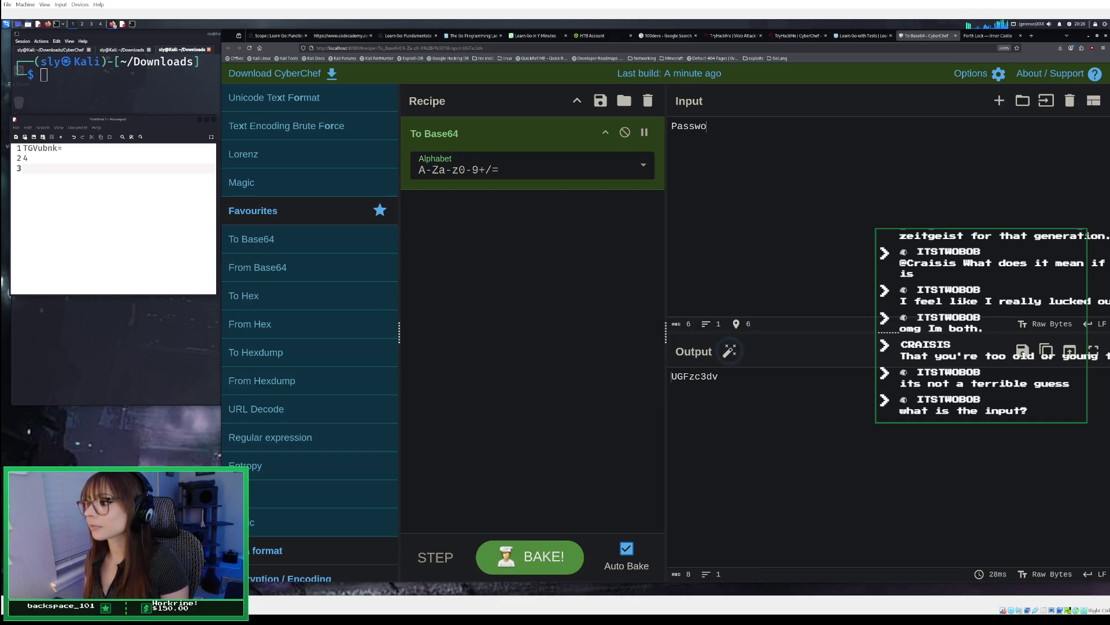
type("rd pl")
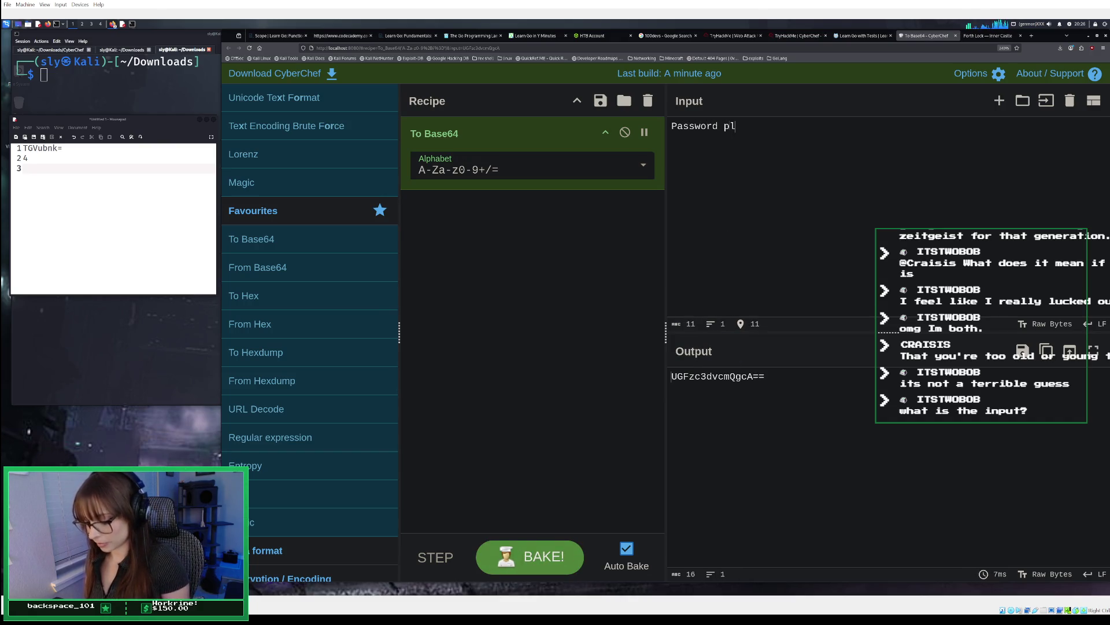
type("ease")
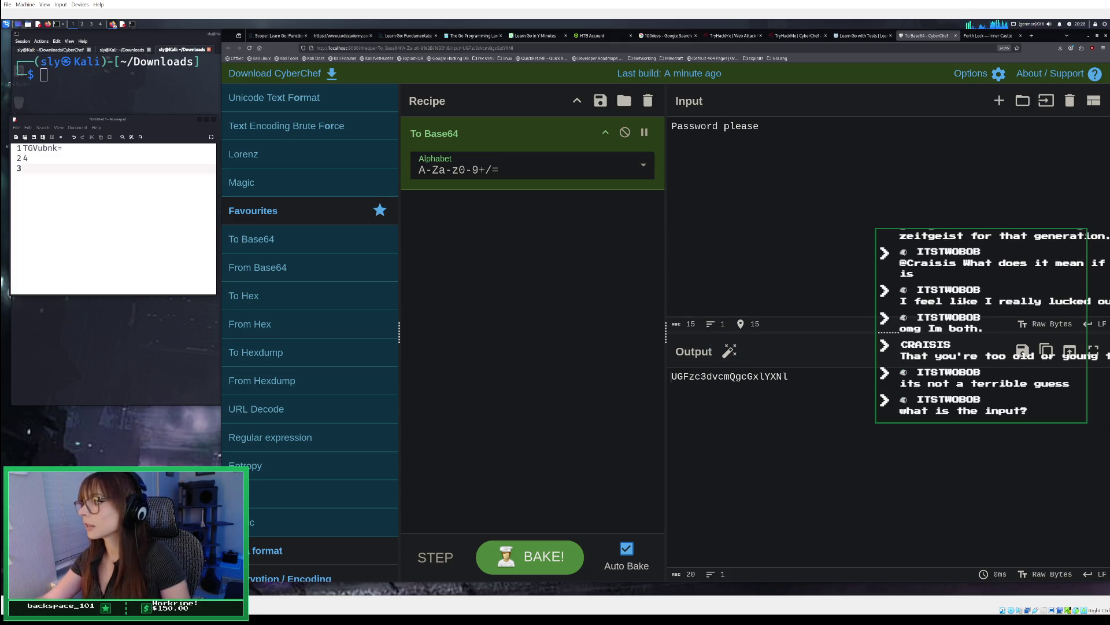
left_click(1047, 350)
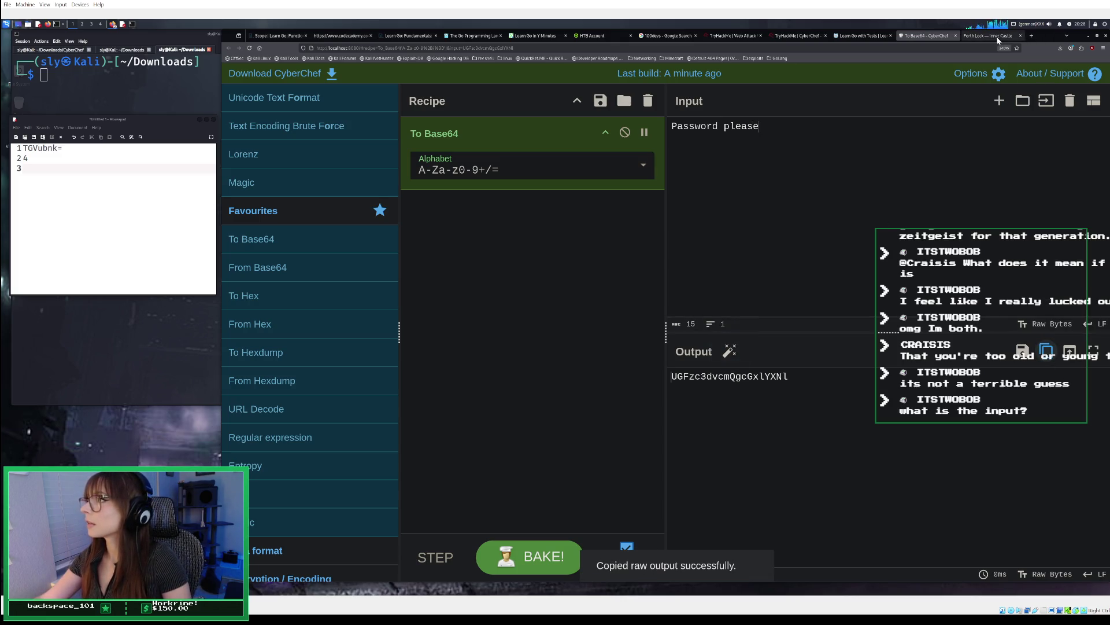
Step: Paste the encoded 'Password please' message into Bunnygram and send it to the guard
left_click(994, 37)
right_click(474, 289)
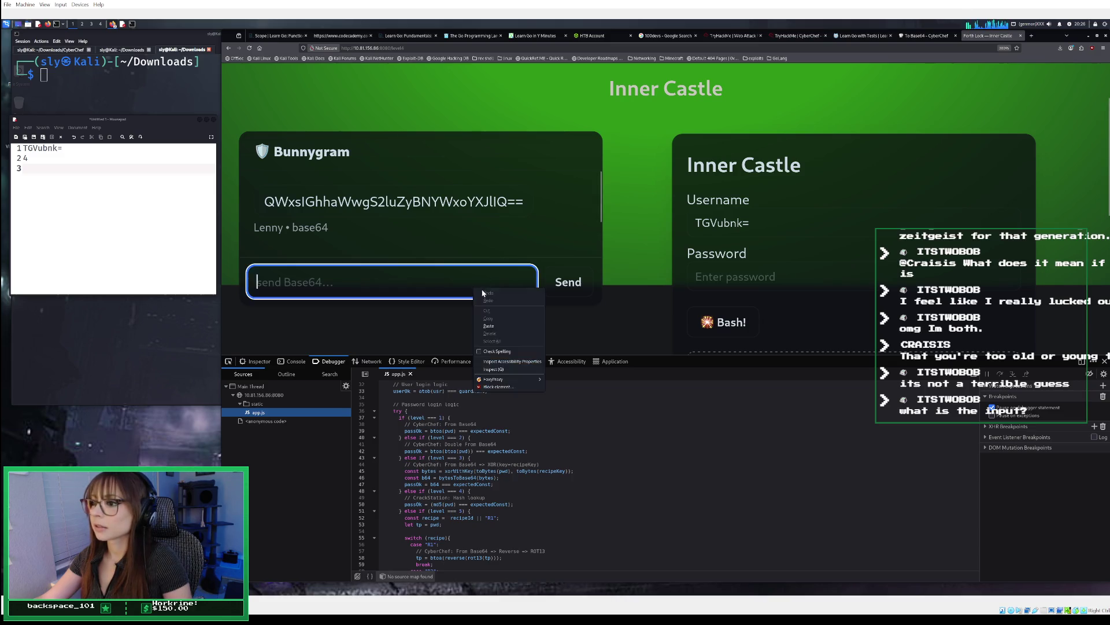
left_click(503, 326)
left_click(562, 285)
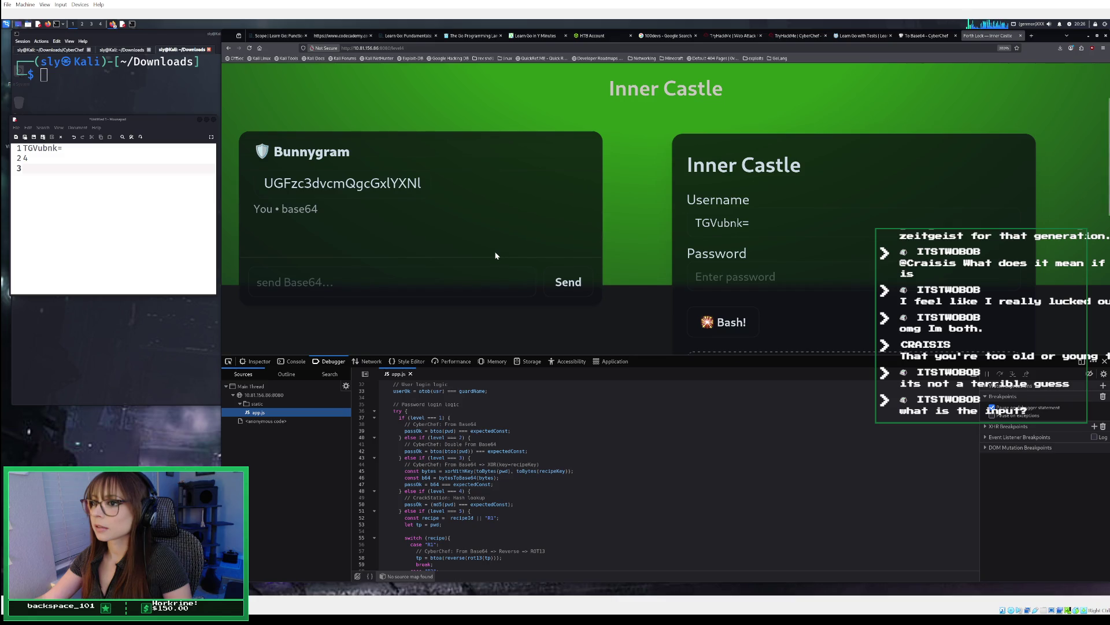
scroll(495, 251, "up", 1)
scroll(496, 254, "down", 2)
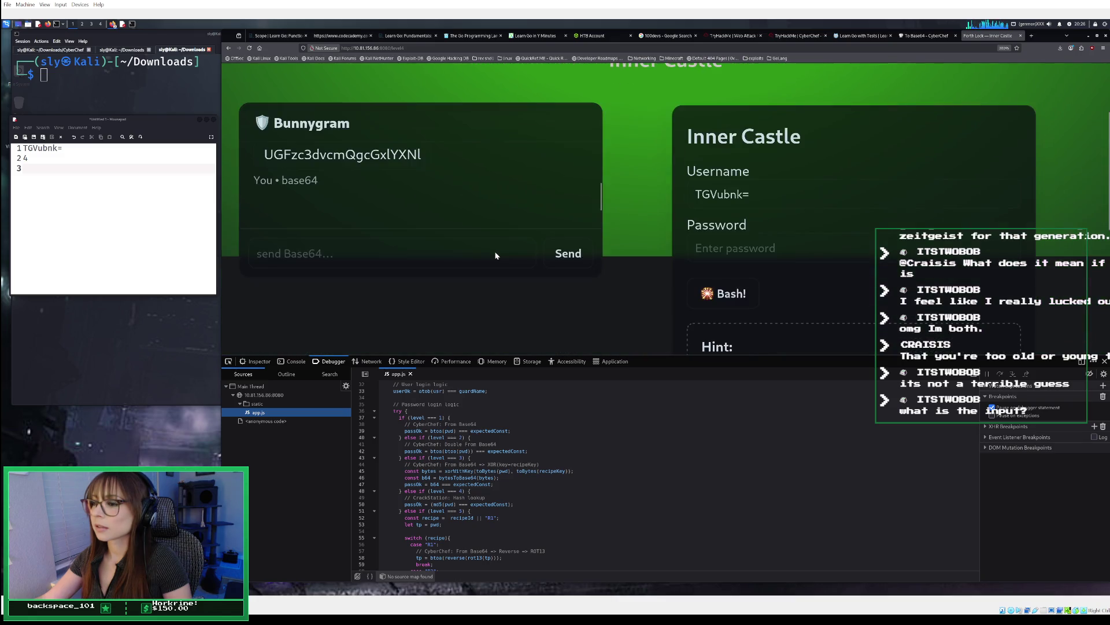
left_click(919, 35)
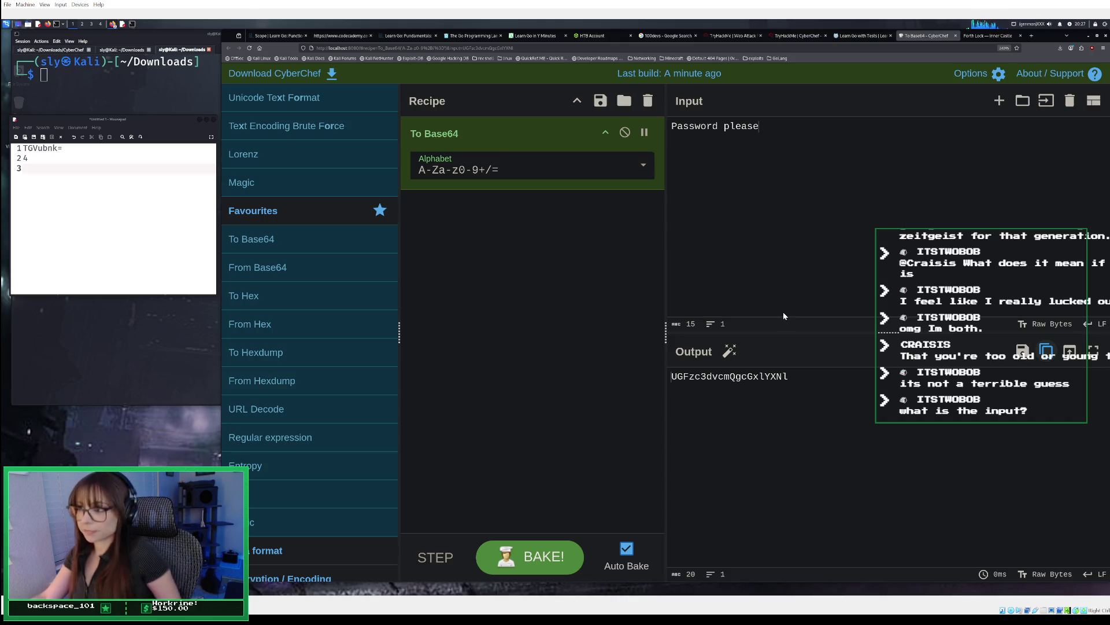
Step: Copy the guard's long Base64 reply from the Bunnygram chat back to CyberChef
key("ctrl+Tab")
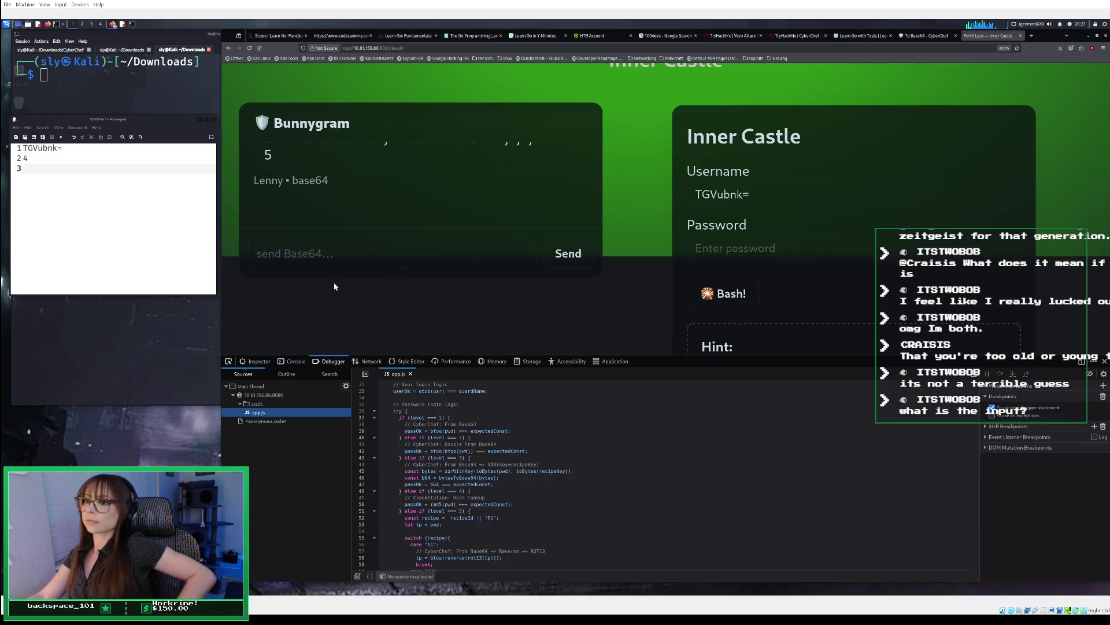
scroll(324, 212, "up", 2)
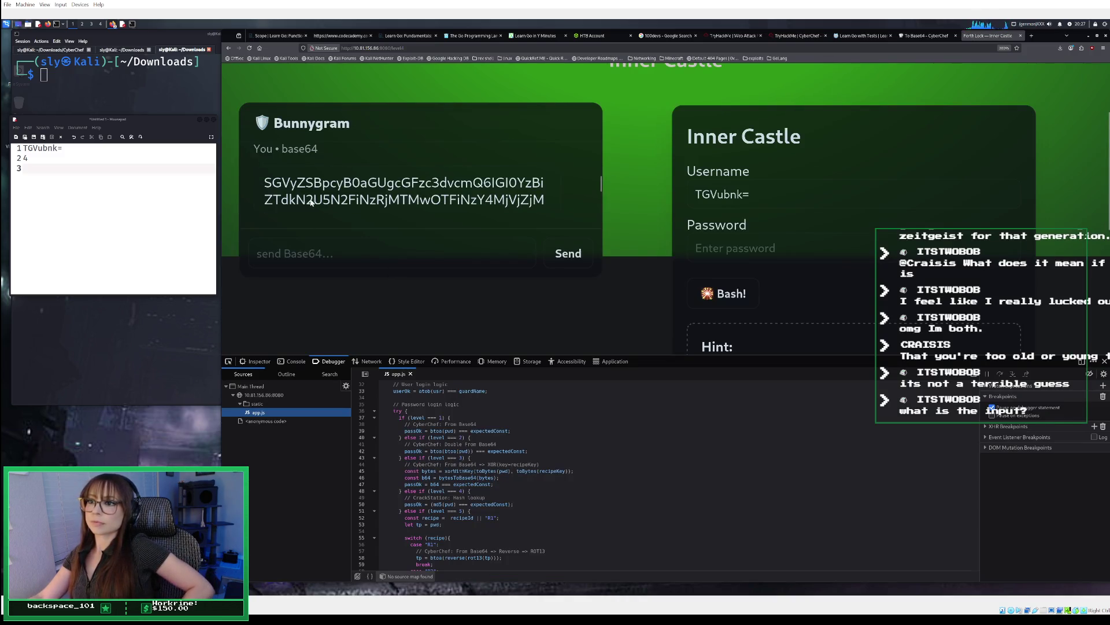
mouse_move(264, 184)
left_mouse_down()
mouse_move(487, 206)
mouse_move(467, 220)
mouse_move(280, 155)
left_mouse_up()
right_click(280, 155)
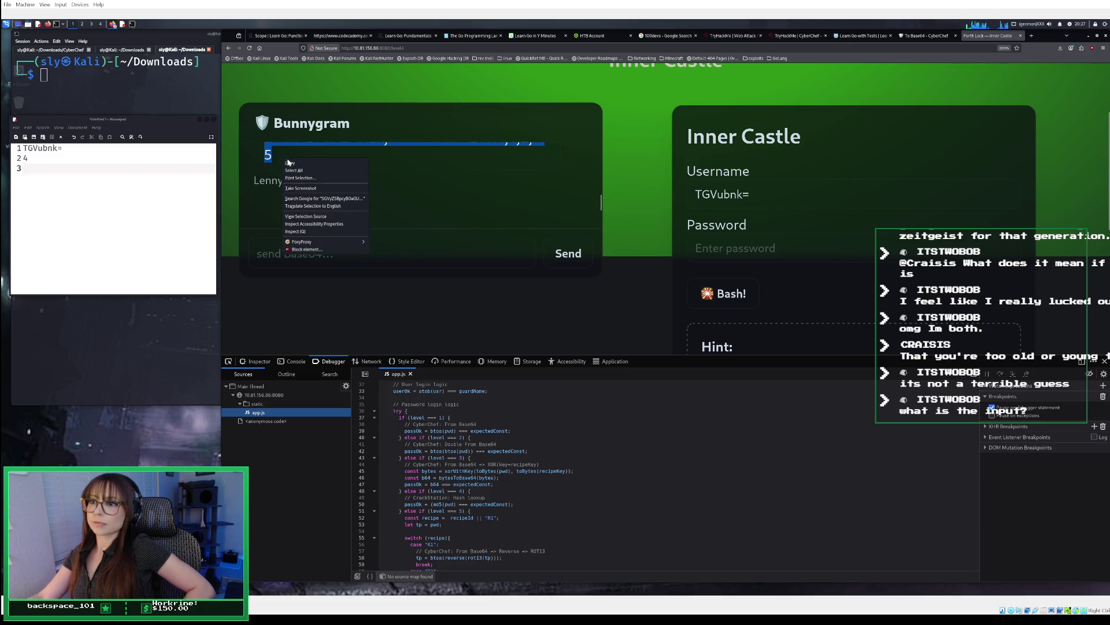
left_click(298, 165)
left_click(914, 35)
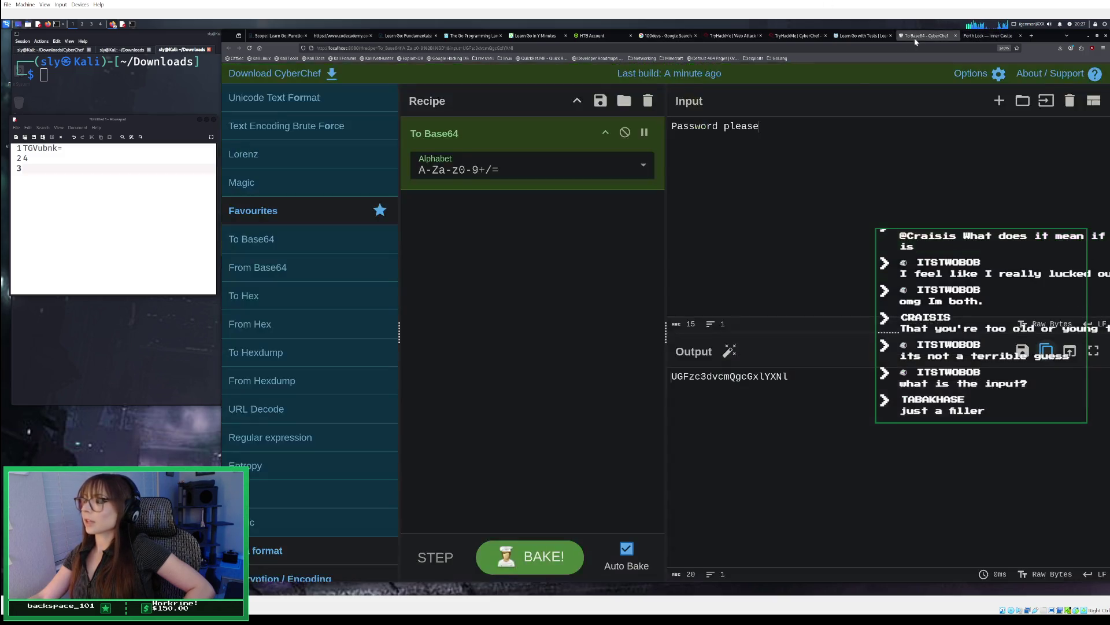
Step: Swap the recipe to From Base64 and replace the Input with the guard's reply
left_click(648, 101)
double_click(251, 268)
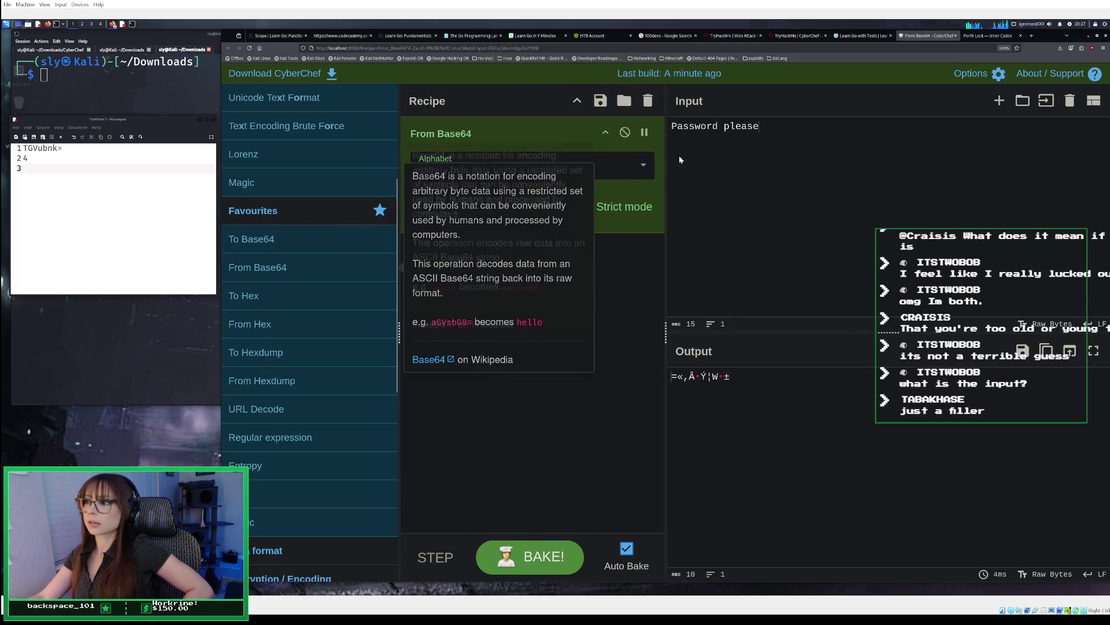
key("ctrl+a")
key("BackSpace")
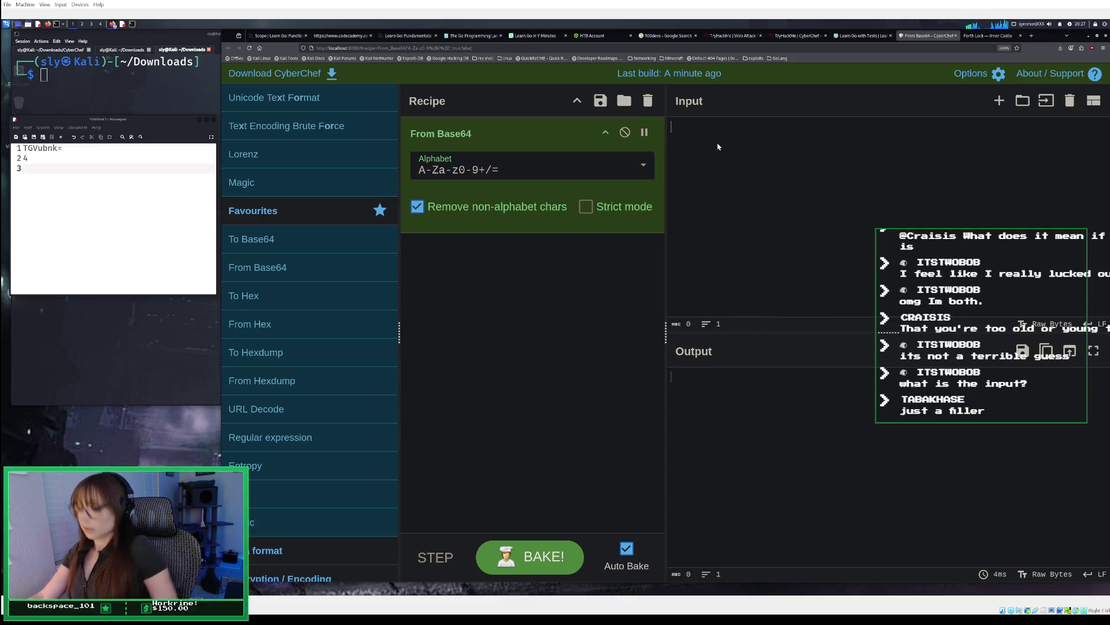
key("ctrl+v")
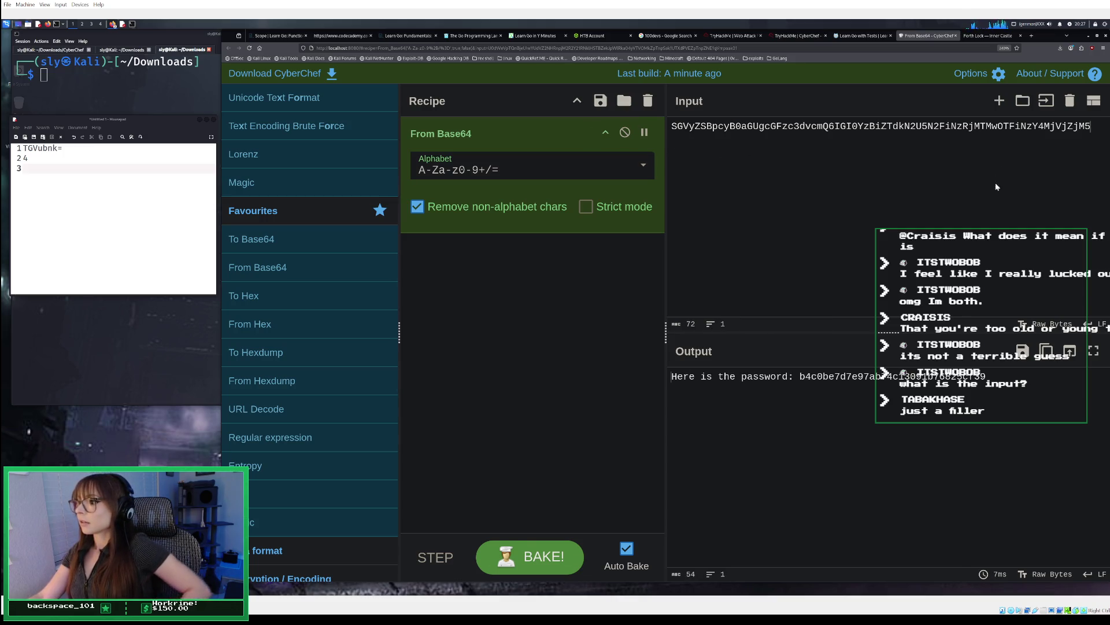
Step: Paste the decoded password onto line 3 of the notes, then clear input and recipe
left_click_drag(968, 387, 800, 381)
right_click(801, 381)
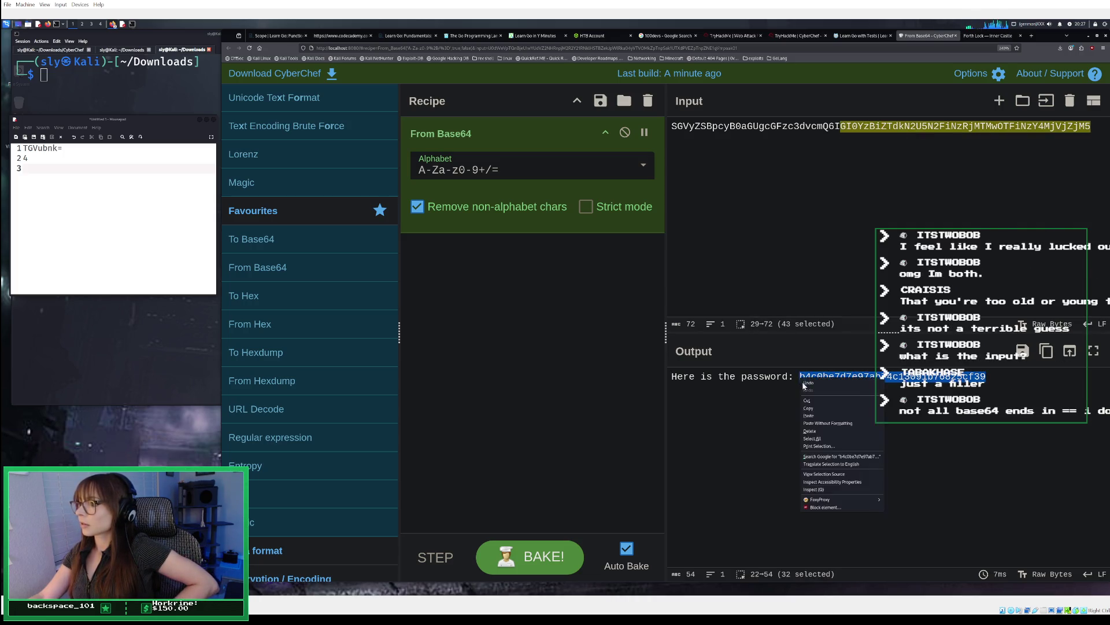
left_click(809, 409)
right_click(78, 178)
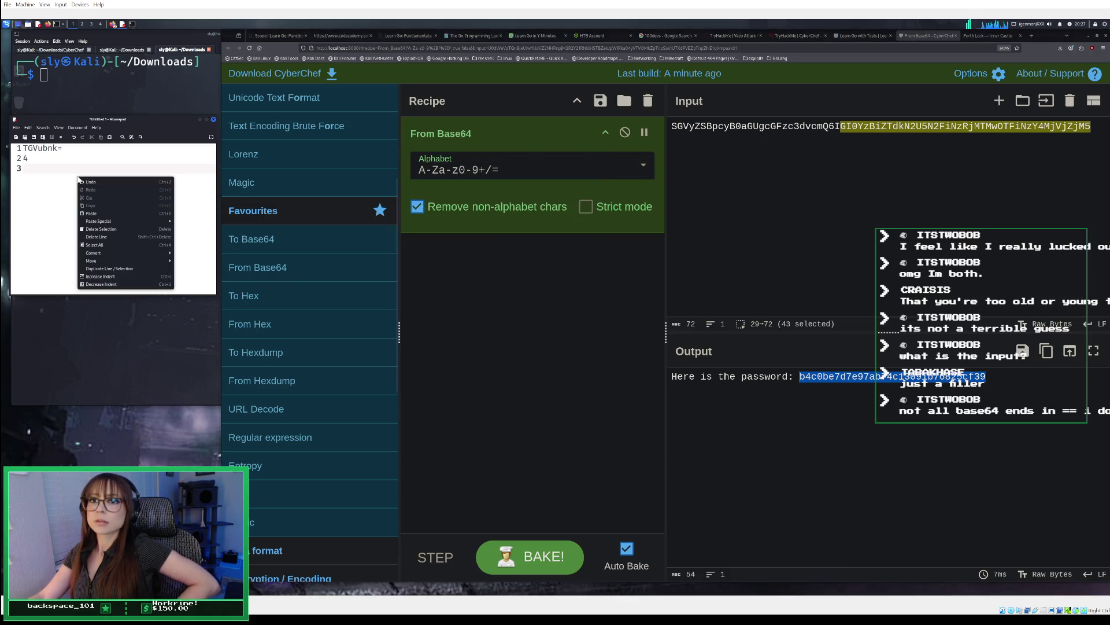
left_click(90, 213)
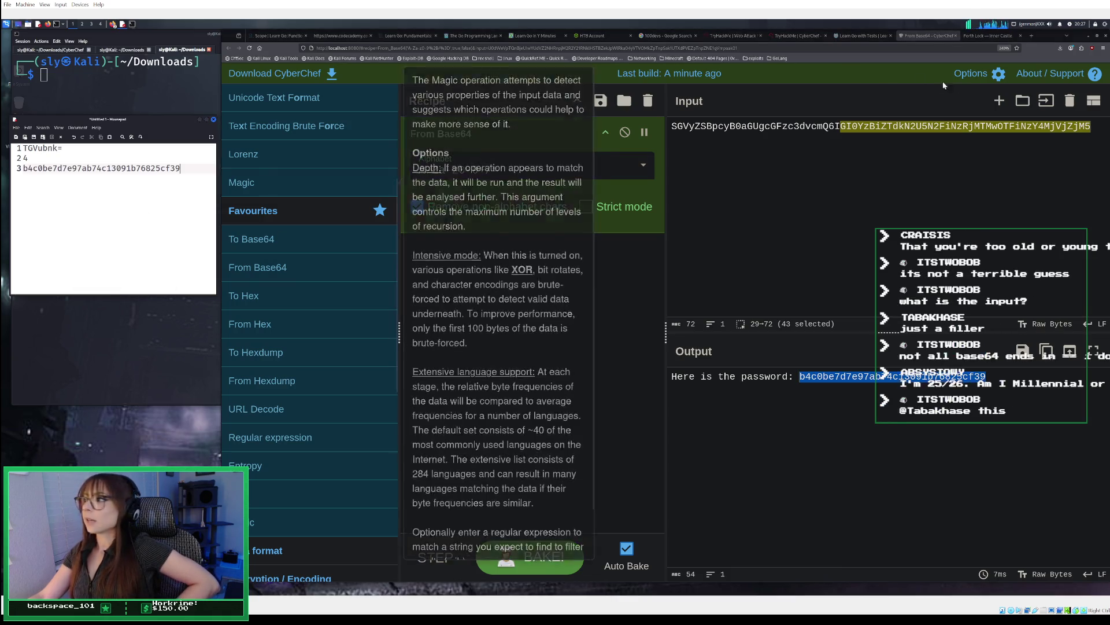
left_click(1069, 101)
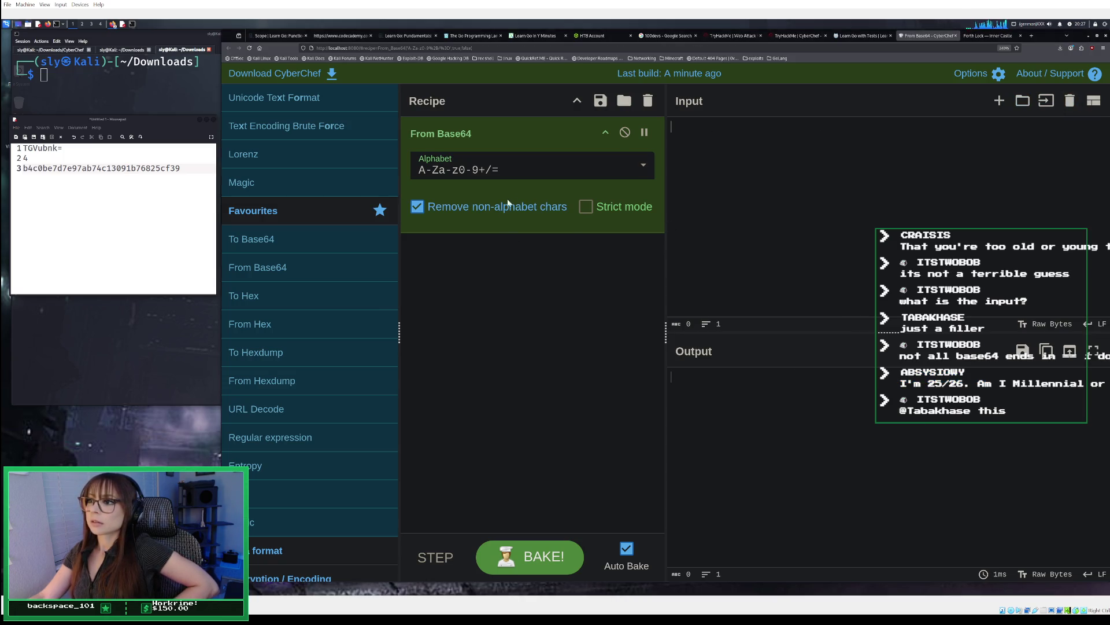
left_click(647, 101)
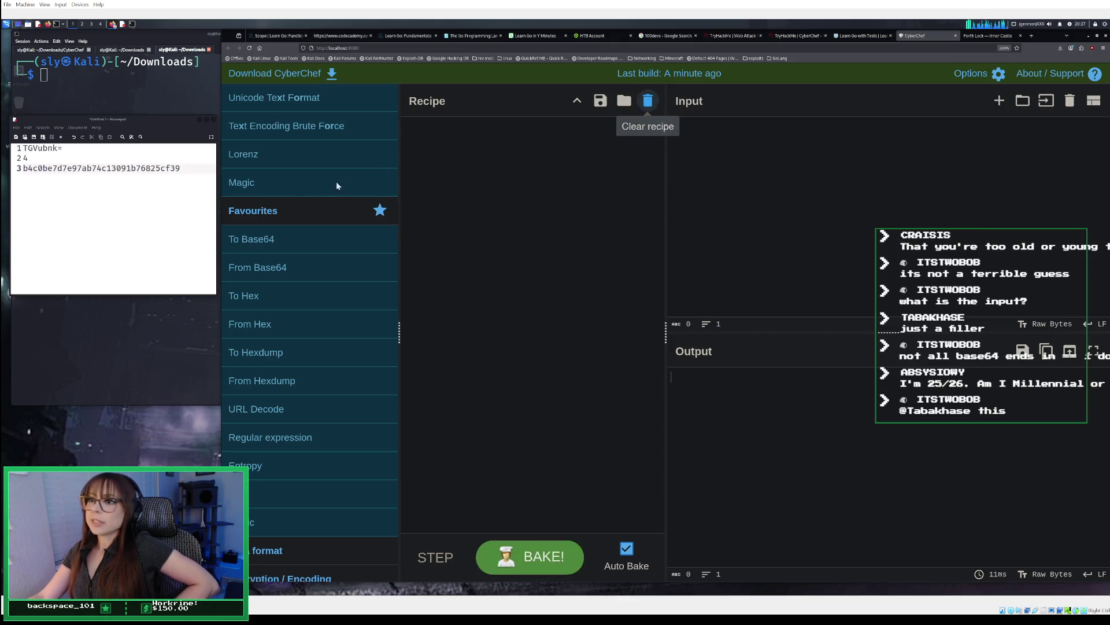
Step: Build a recipe of two From Base64 decodes followed by an XOR keyed 'cyberchef'
double_click(281, 267)
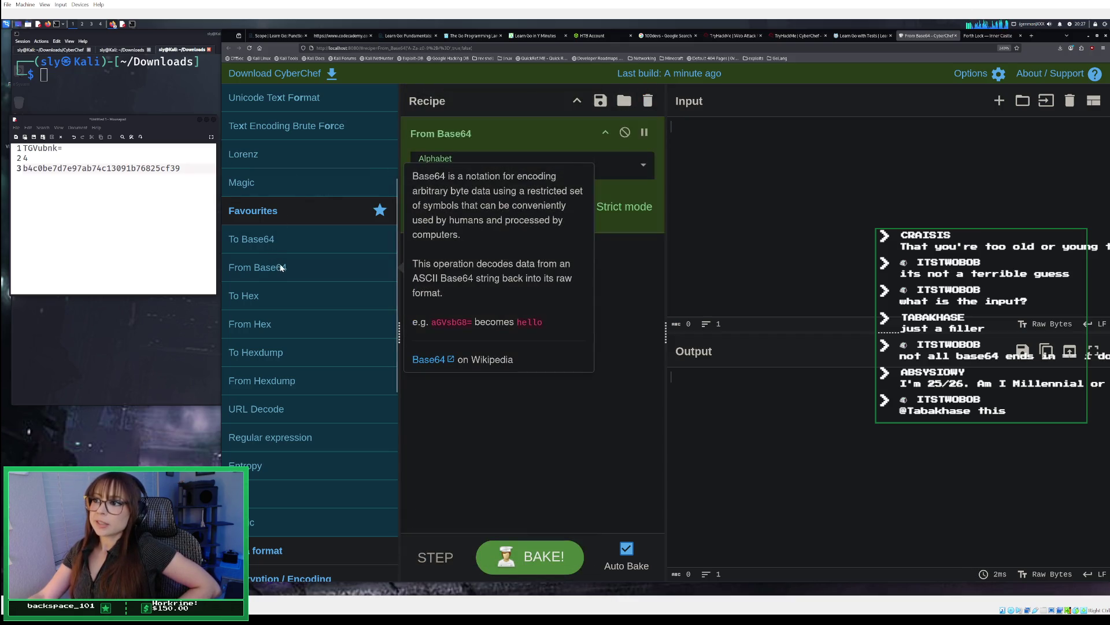
double_click(282, 267)
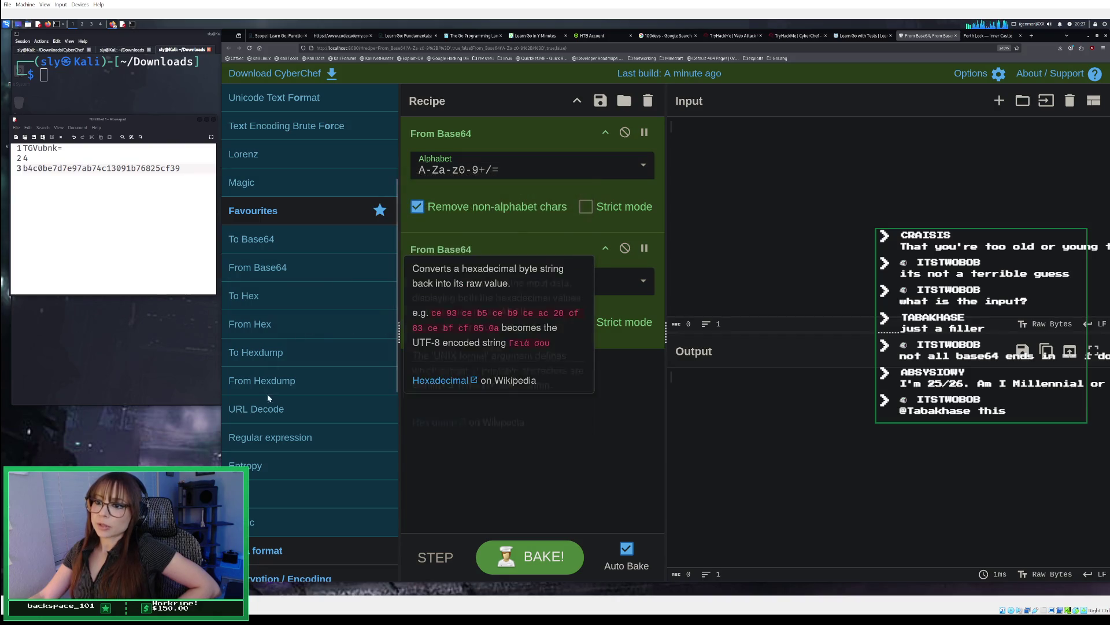
scroll(286, 376, "down", 5)
scroll(279, 327, "up", 5)
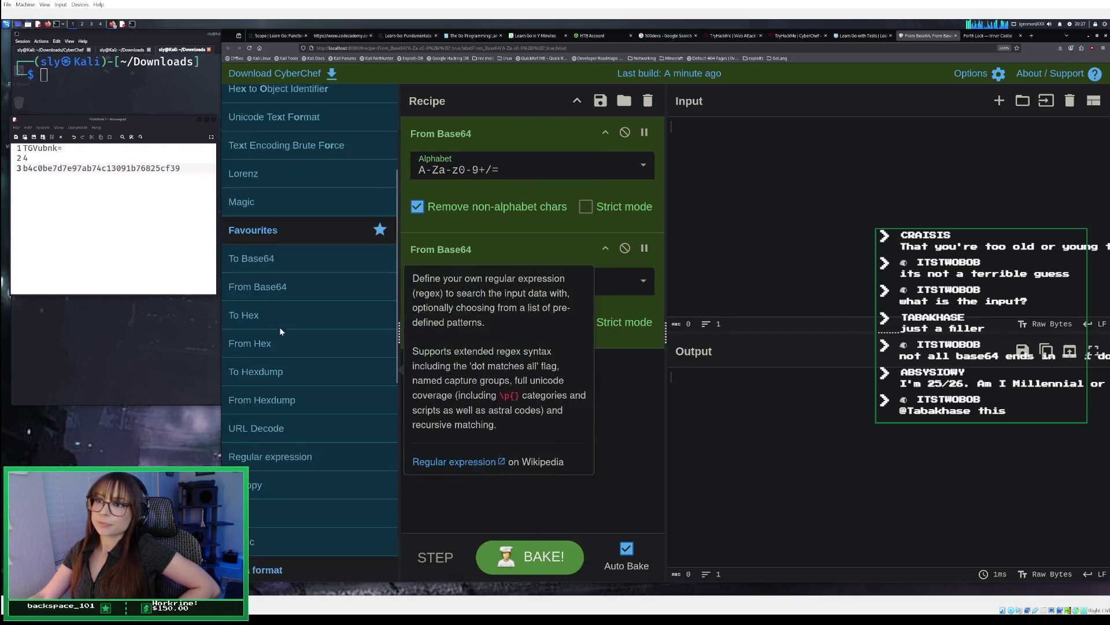
type("xor")
double_click(265, 161)
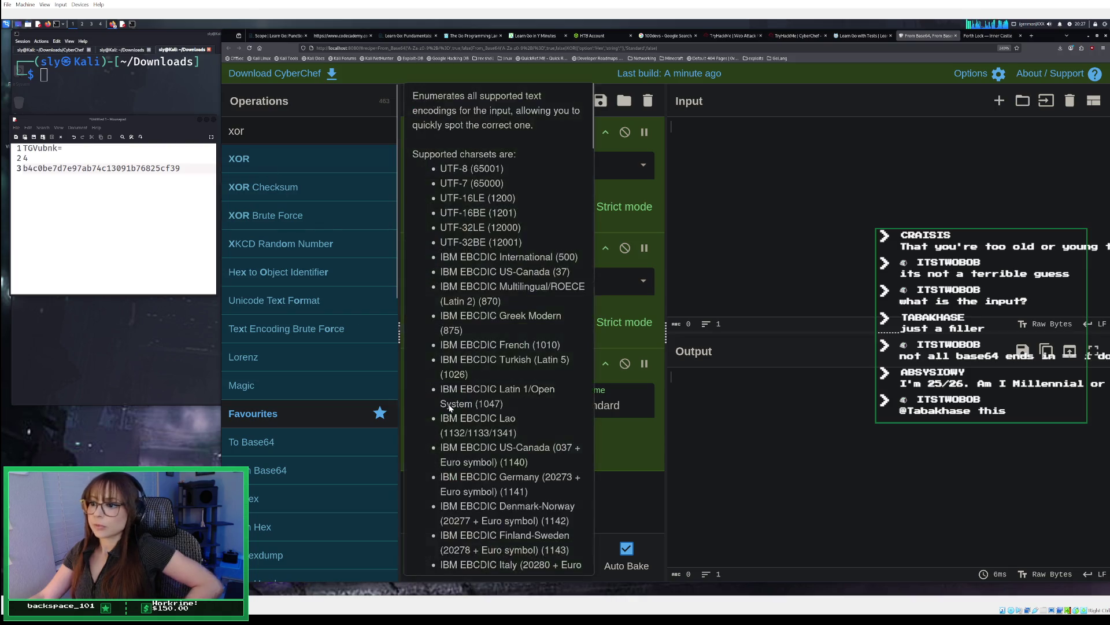
left_click(487, 401)
type("cyberchef")
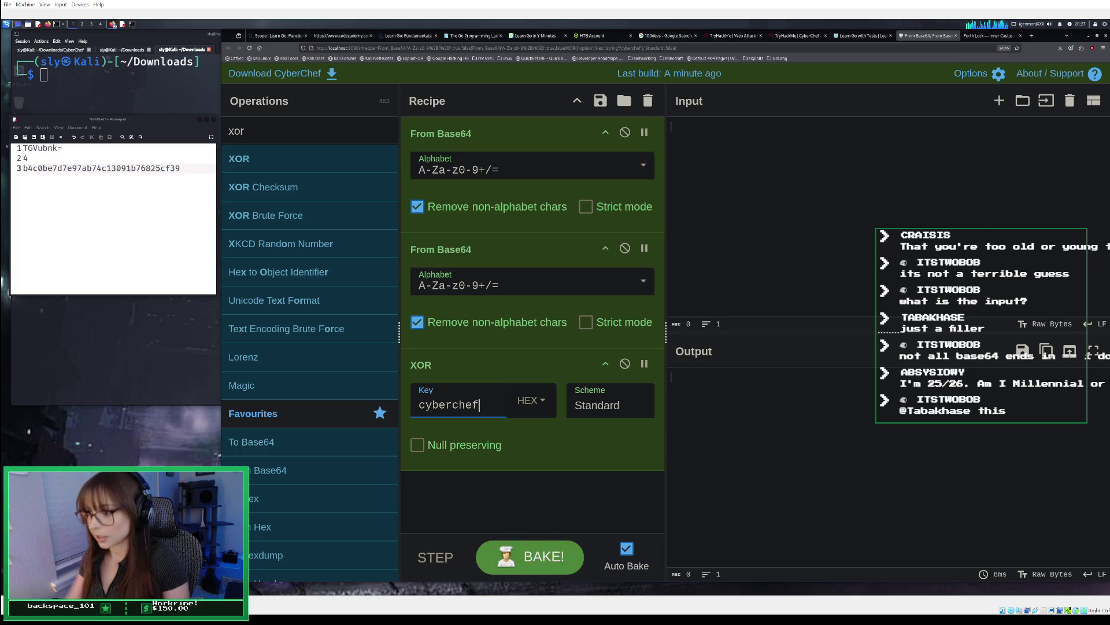
Step: Add MD5 from the Hashing category after the XOR
scroll(314, 418, "down", 9)
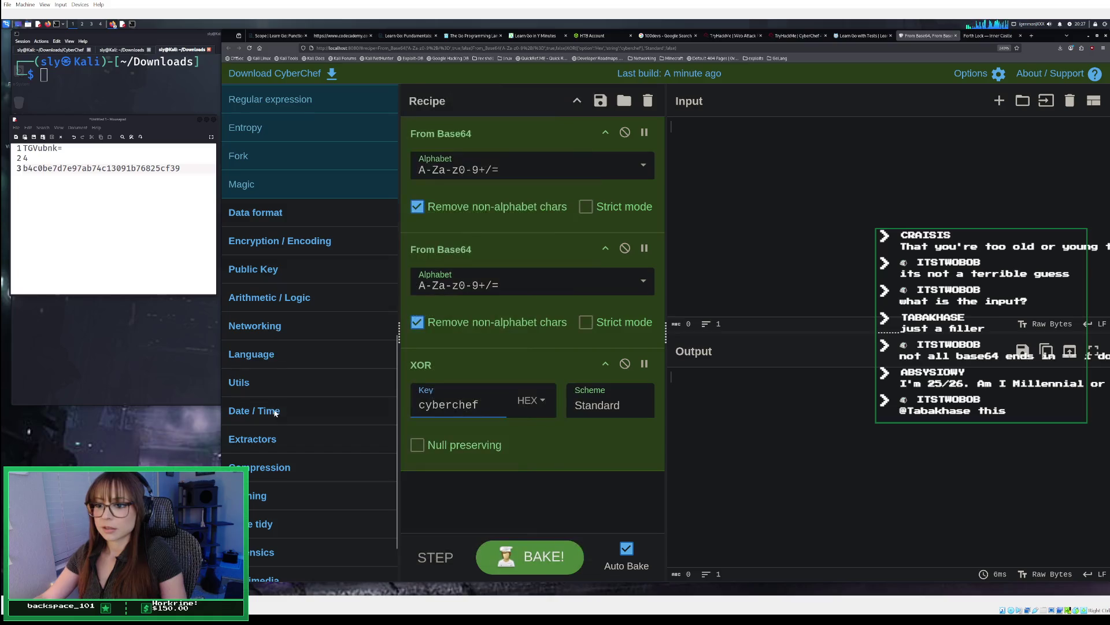
scroll(274, 414, "down", 2)
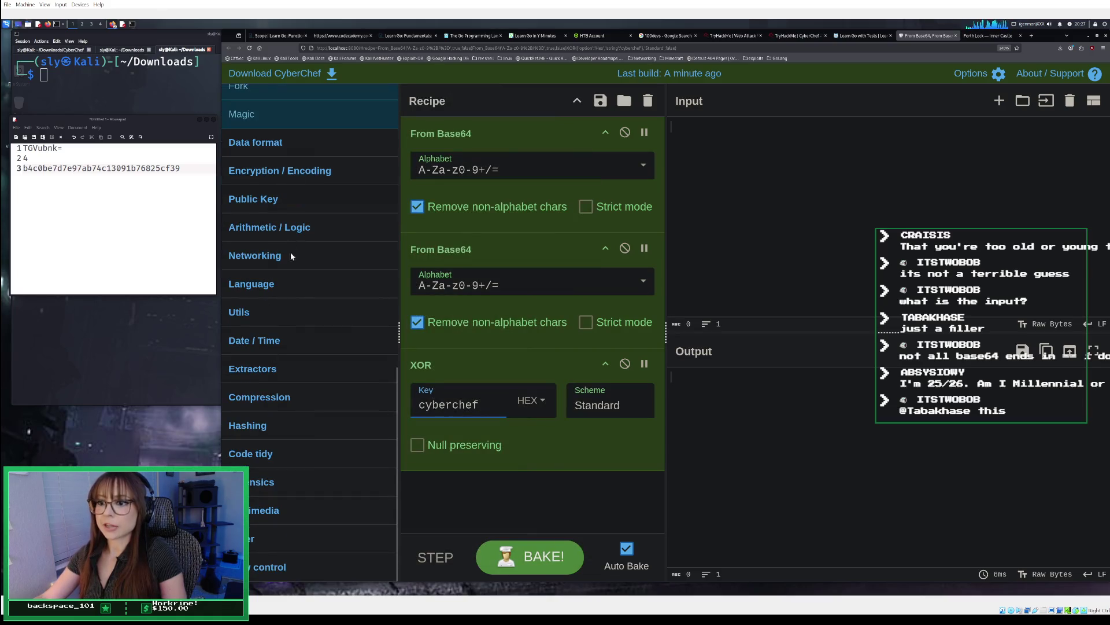
left_click(293, 427)
scroll(291, 429, "down", 7)
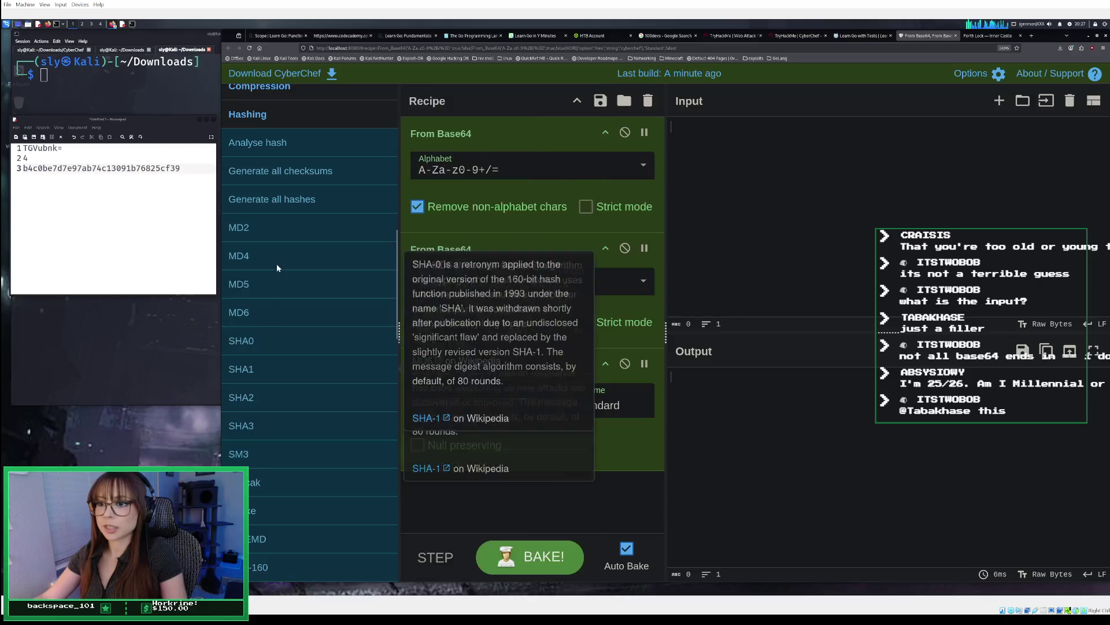
double_click(272, 282)
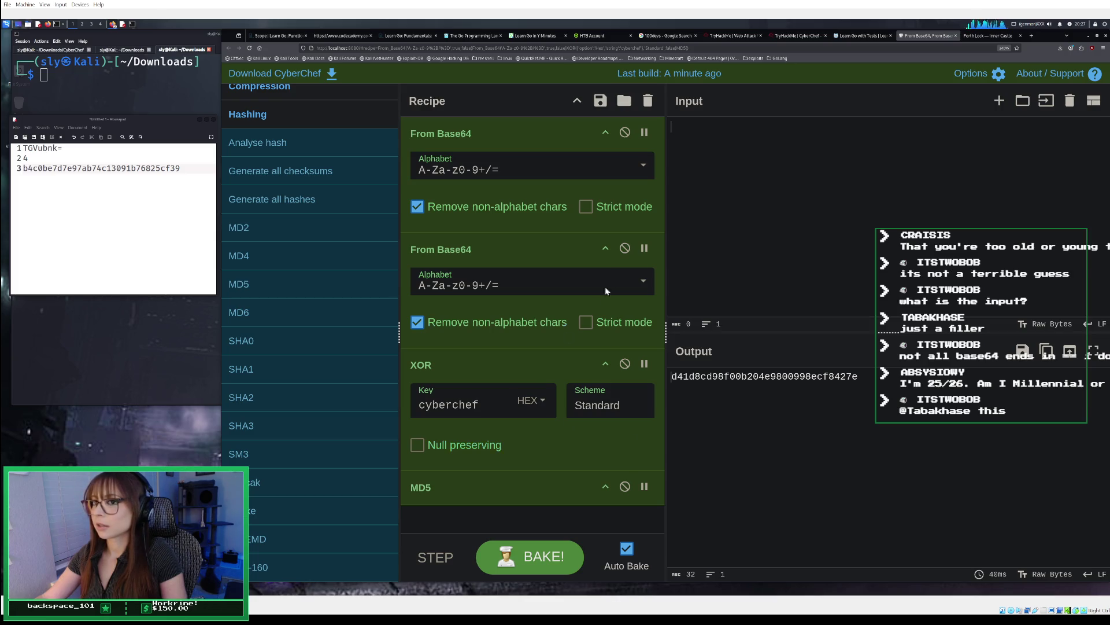
Step: Paste the guard's reply string into the Input for hashing, then return to the Inner Castle page
right_click(715, 155)
left_click(734, 194)
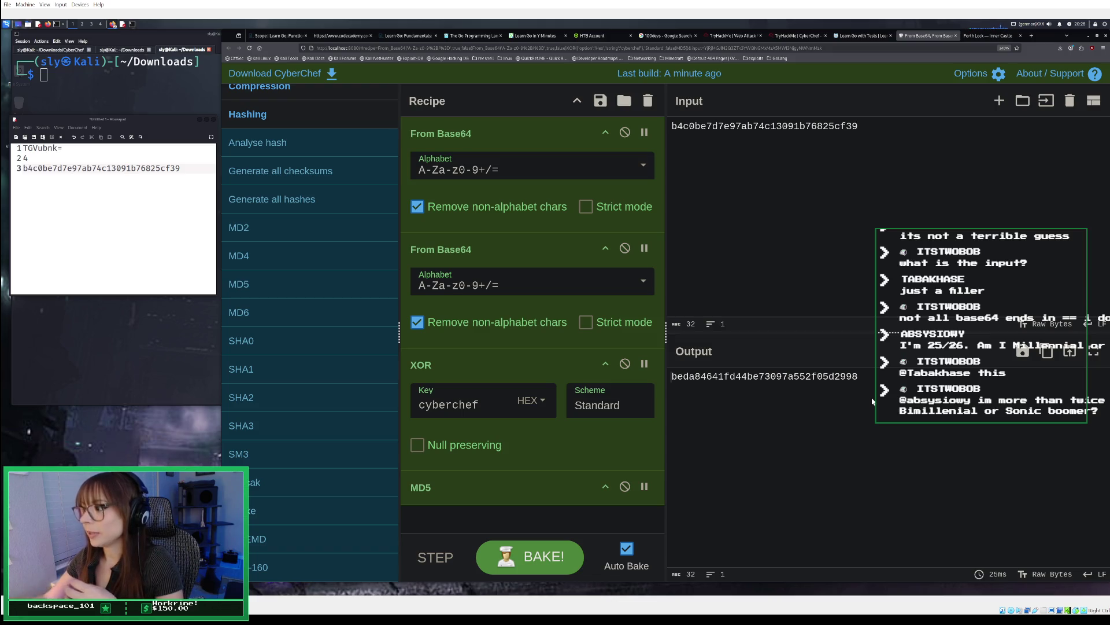
left_click(977, 37)
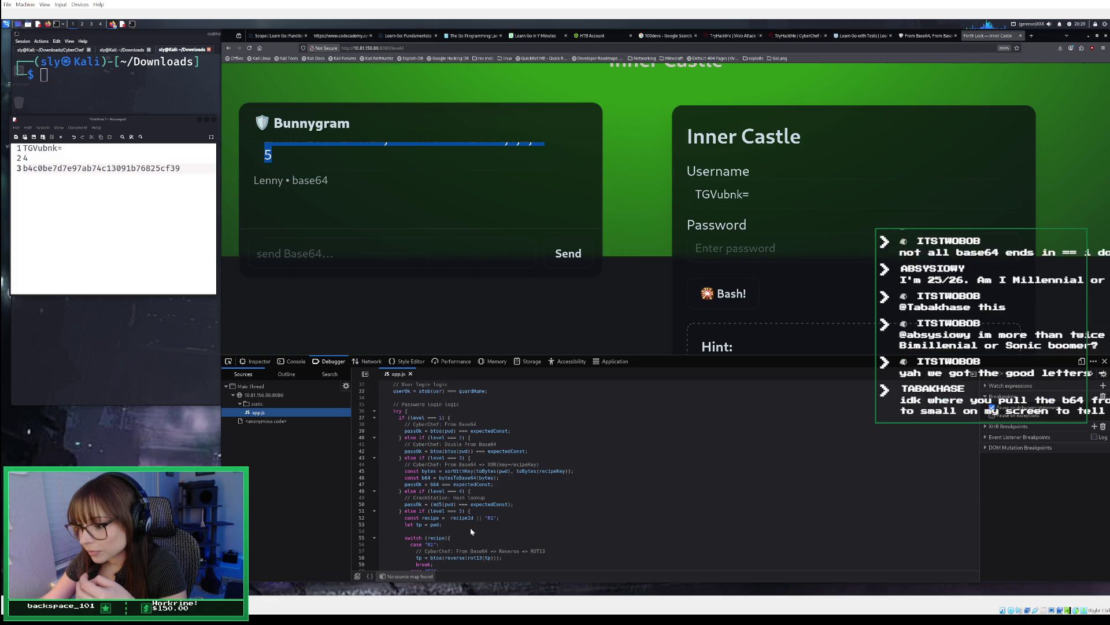
scroll(471, 527, "down", 2)
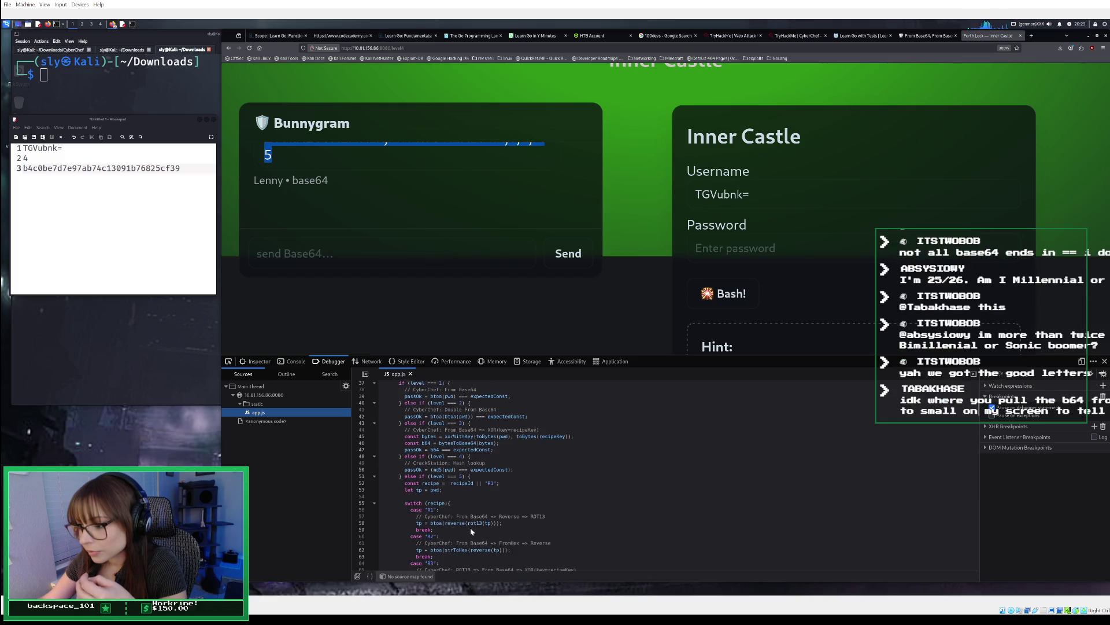
scroll(470, 527, "down", 2)
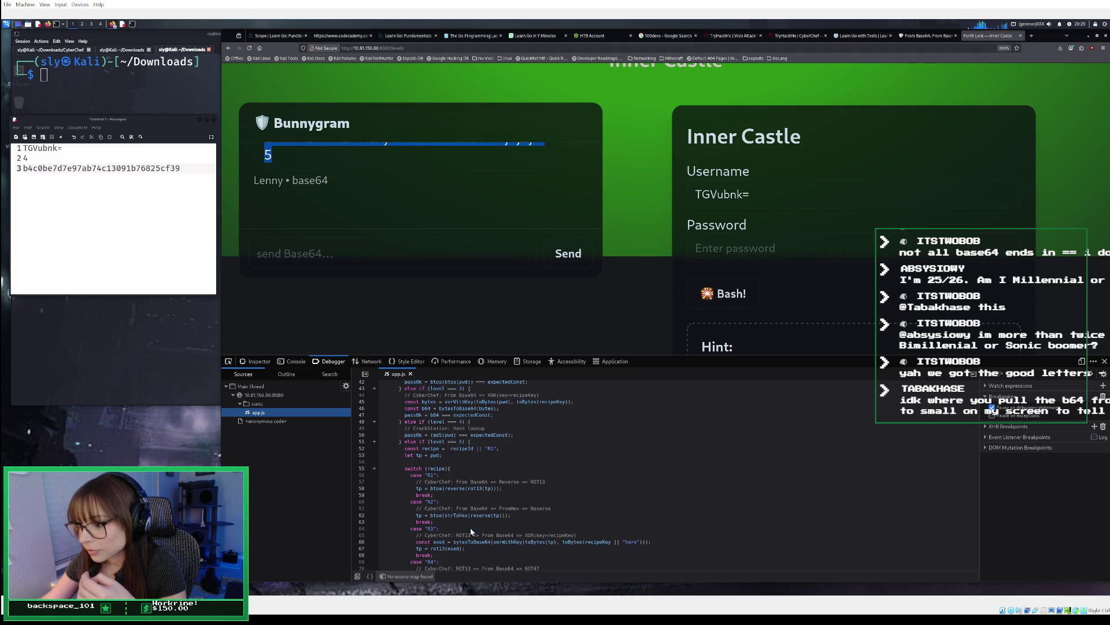
scroll(422, 474, "down", 2)
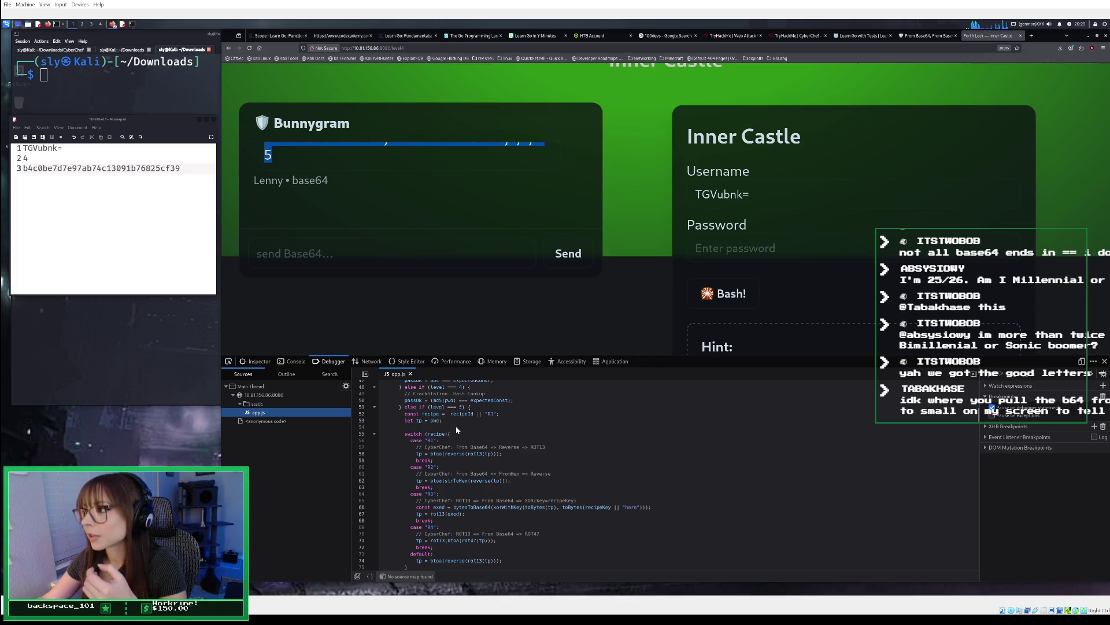
scroll(466, 427, "up", 2)
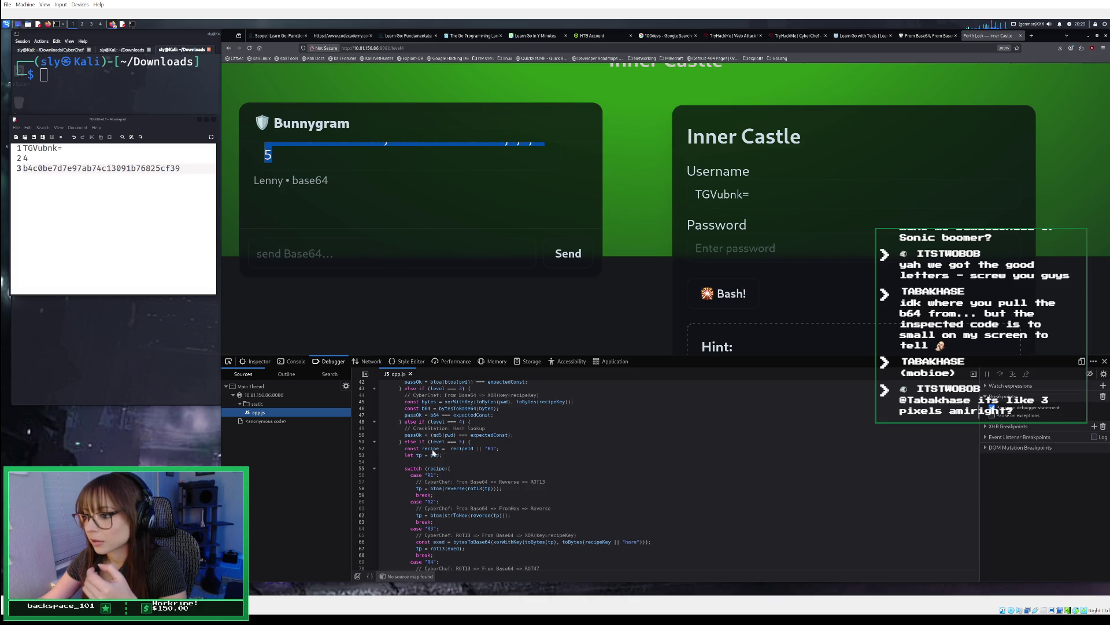
mouse_move(405, 449)
left_mouse_down()
mouse_move(497, 463)
mouse_move(546, 508)
mouse_move(643, 560)
left_mouse_up()
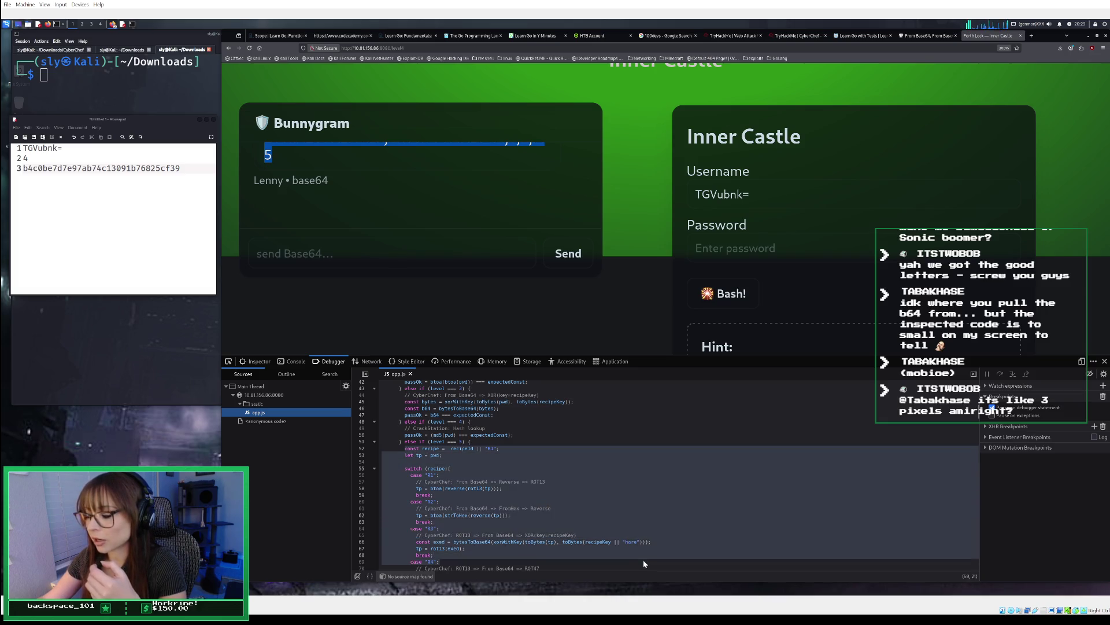
left_click(630, 495)
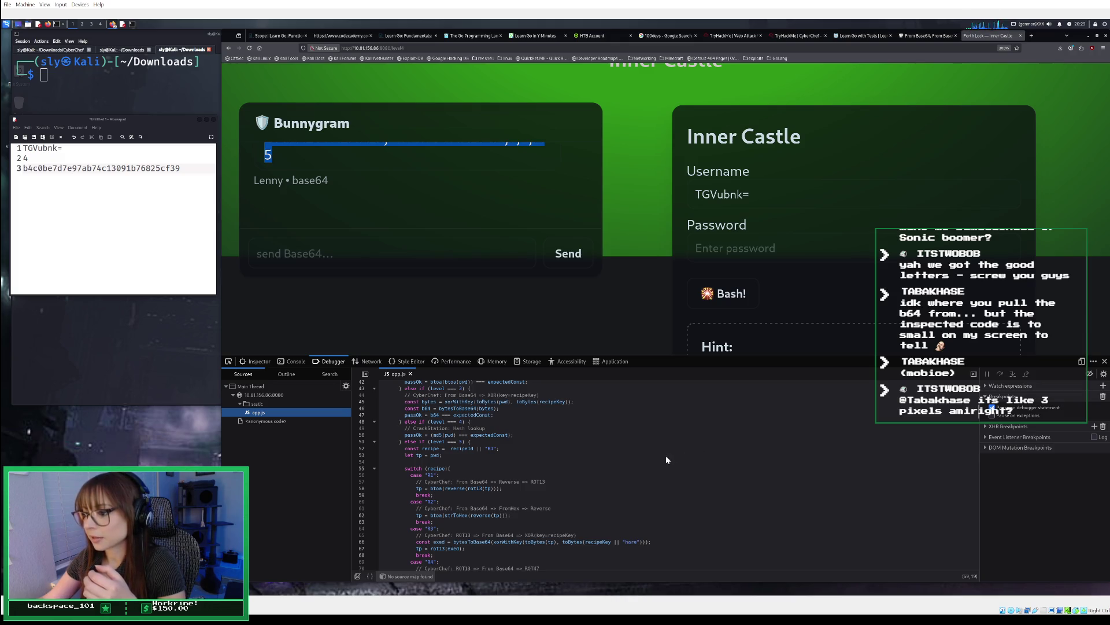
Step: Return to CyberChef and clear the previous Base64/XOR/MD5 recipe
left_click(923, 37)
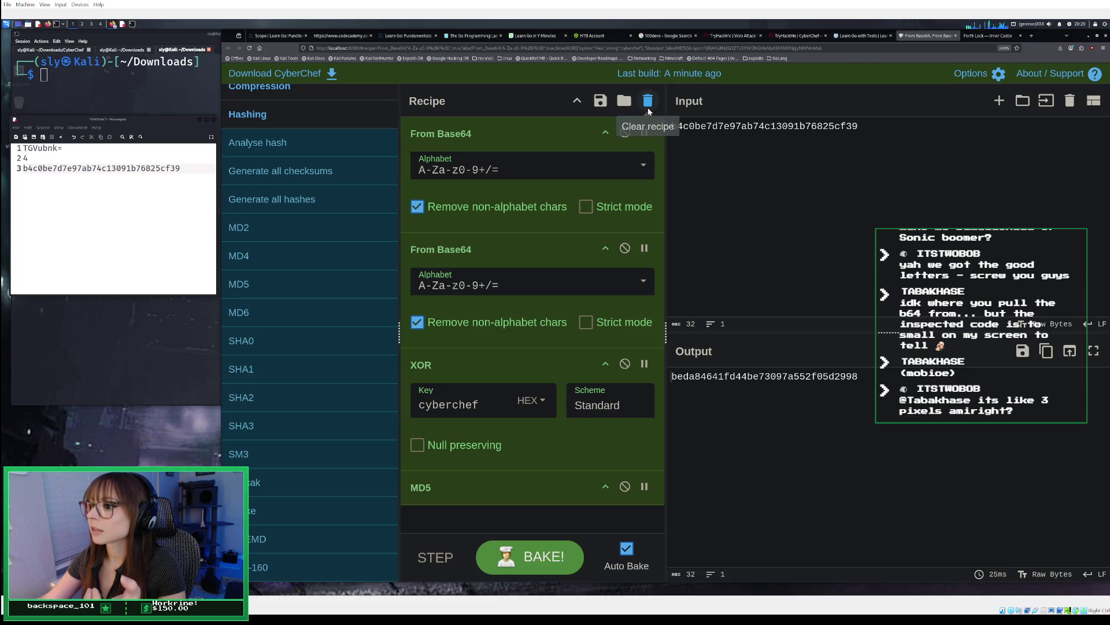
left_click(647, 102)
mouse_move(321, 393)
scroll(322, 393, "down", 10)
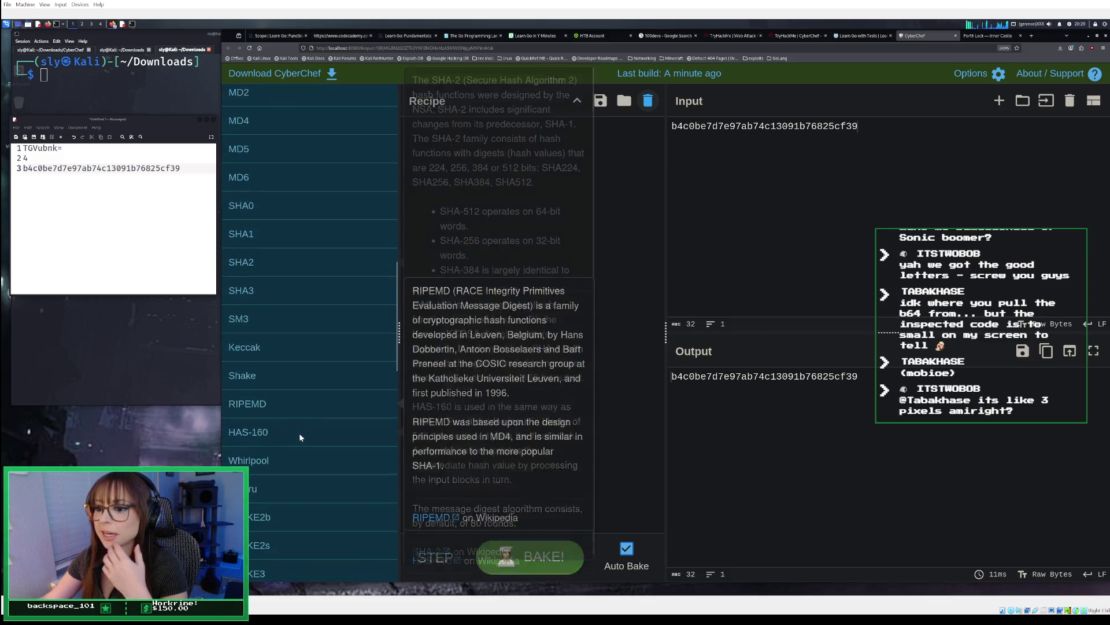
scroll(312, 410, "down", 4)
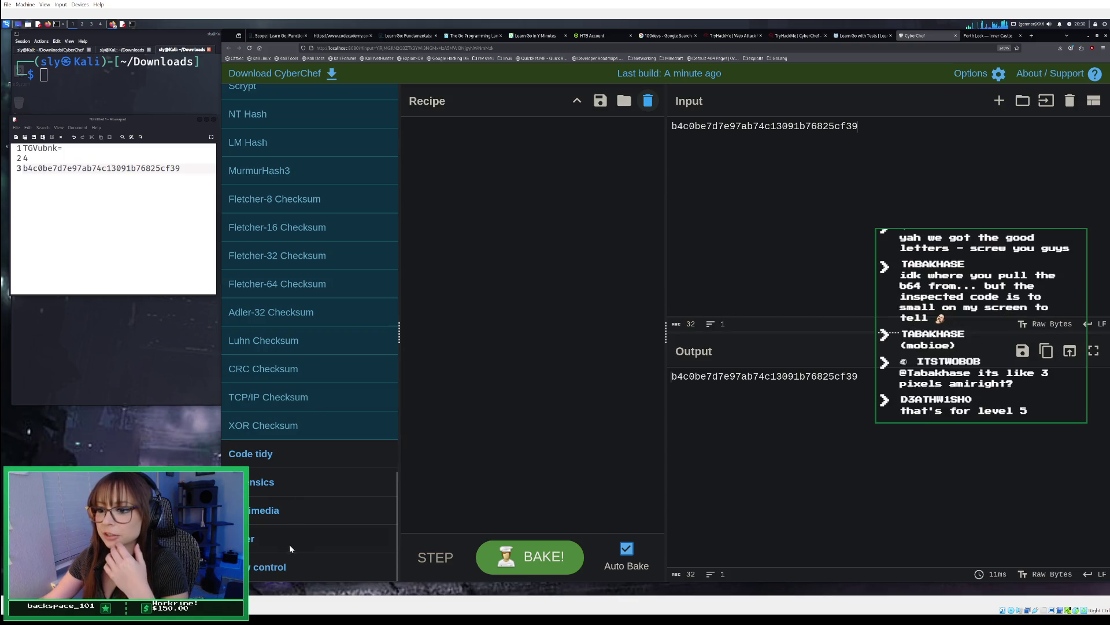
scroll(294, 534, "up", 5)
scroll(293, 517, "up", 5)
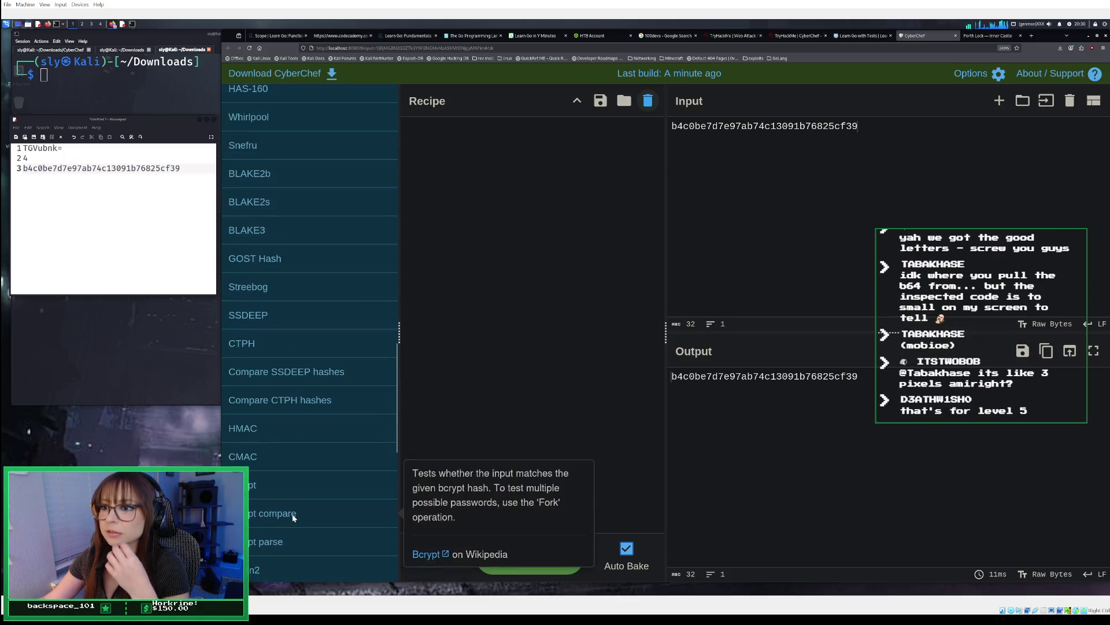
scroll(293, 515, "down", 10)
scroll(292, 514, "up", 10)
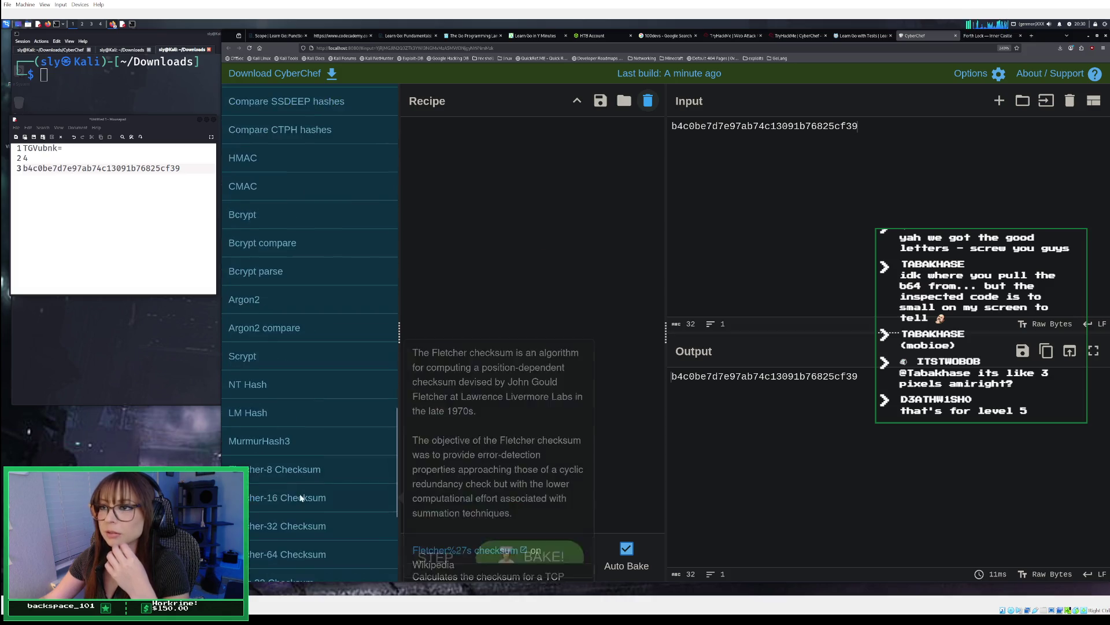
scroll(299, 494, "up", 5)
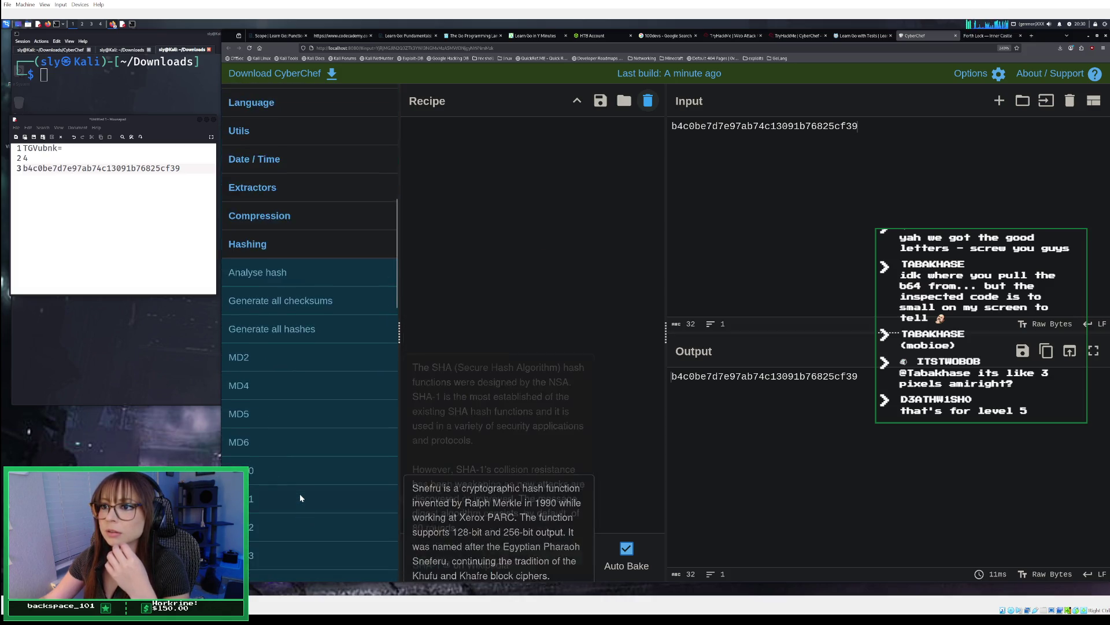
Step: Hash the guard's string with MD5 alone, then view the TryHackMe room instructions
double_click(270, 419)
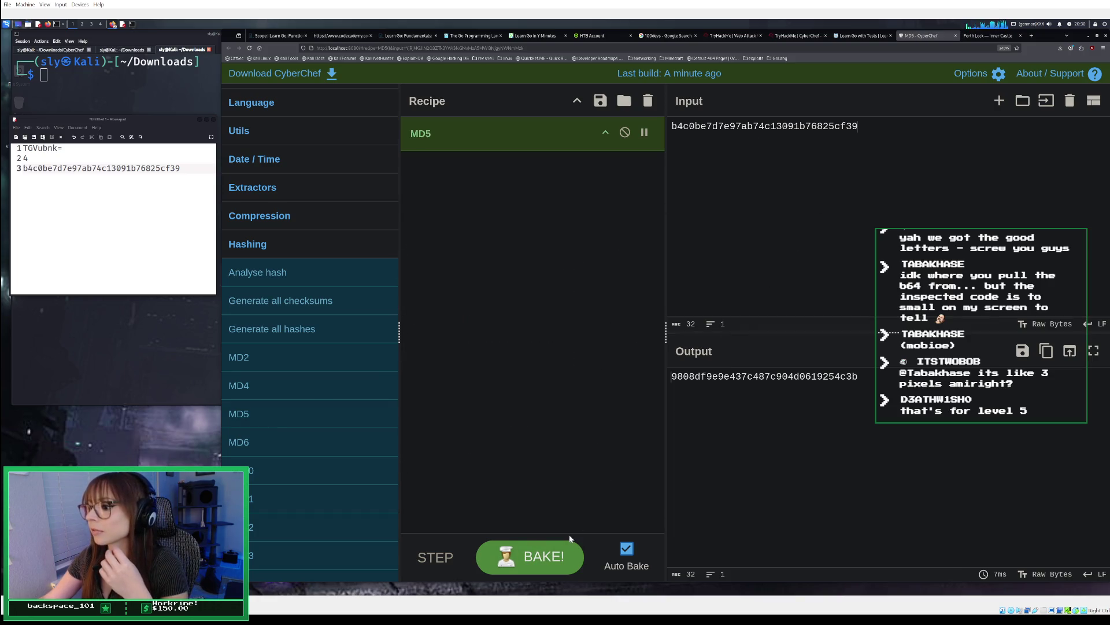
left_click(558, 556)
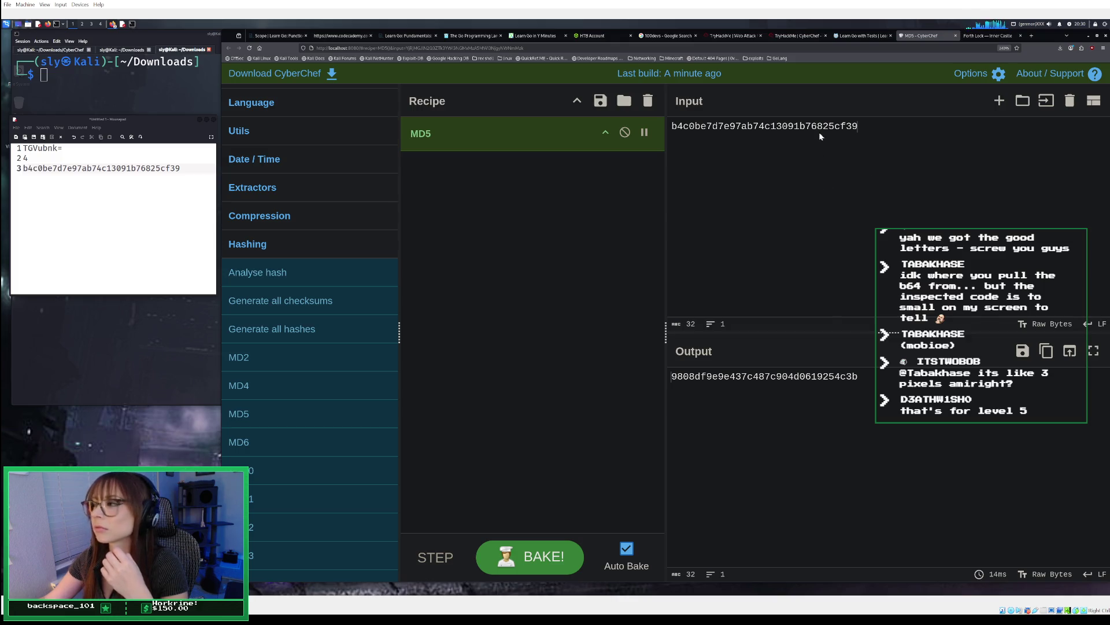
left_click(798, 36)
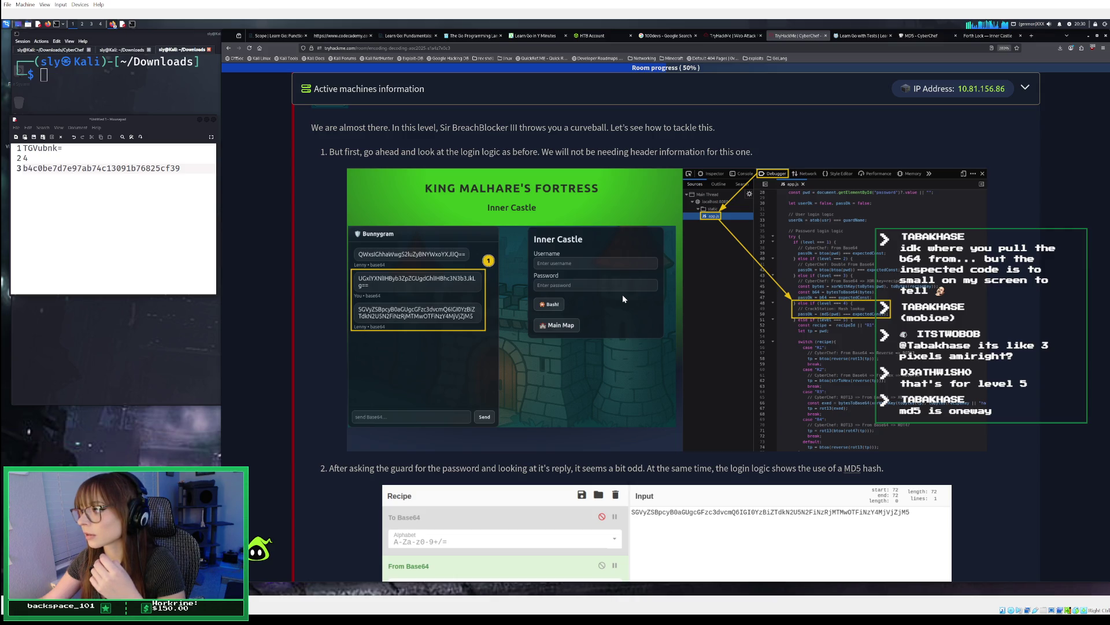
scroll(623, 294, "down", 2)
scroll(622, 294, "down", 3)
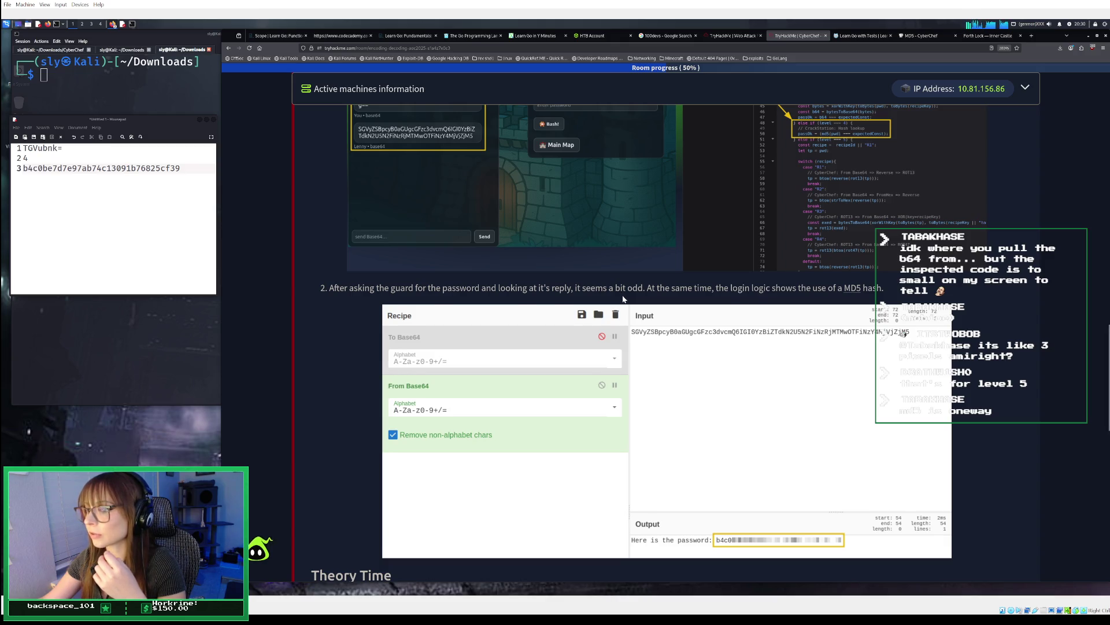
scroll(623, 298, "down", 3)
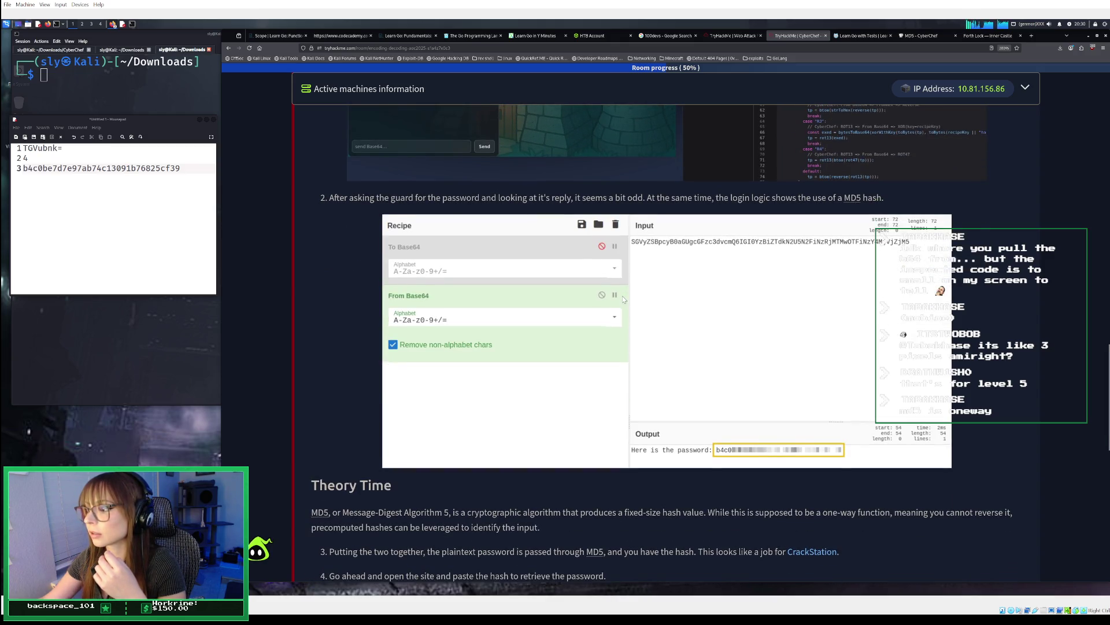
scroll(624, 299, "down", 5)
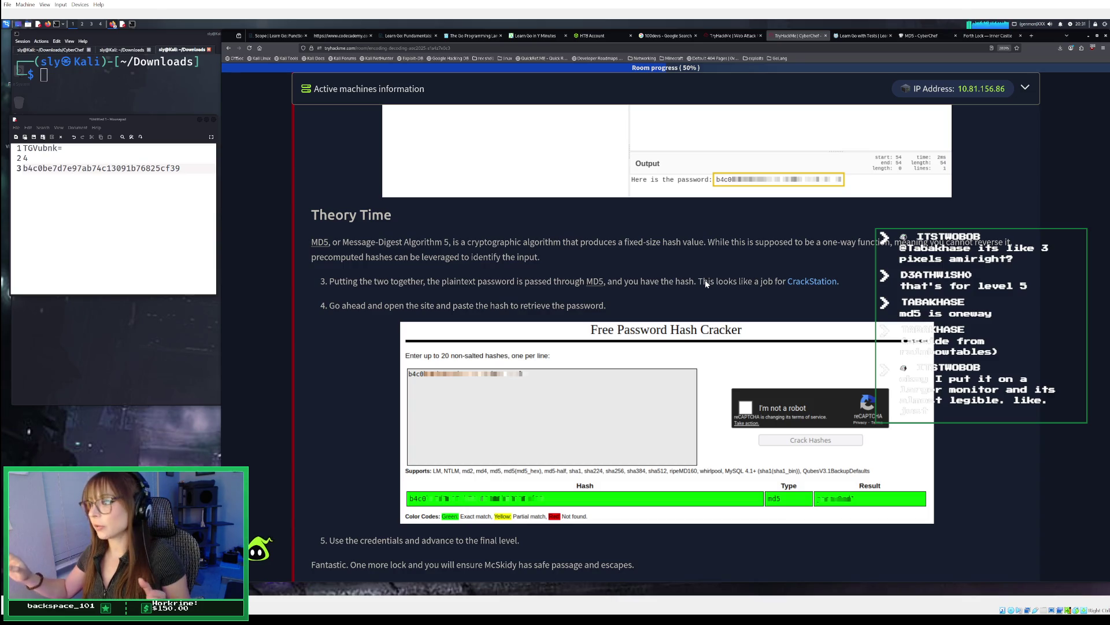
Step: Zoom in on the TryHackMe and CyberChef MD5 pages, then go to the Inner Castle login page
key("ctrl+plus")
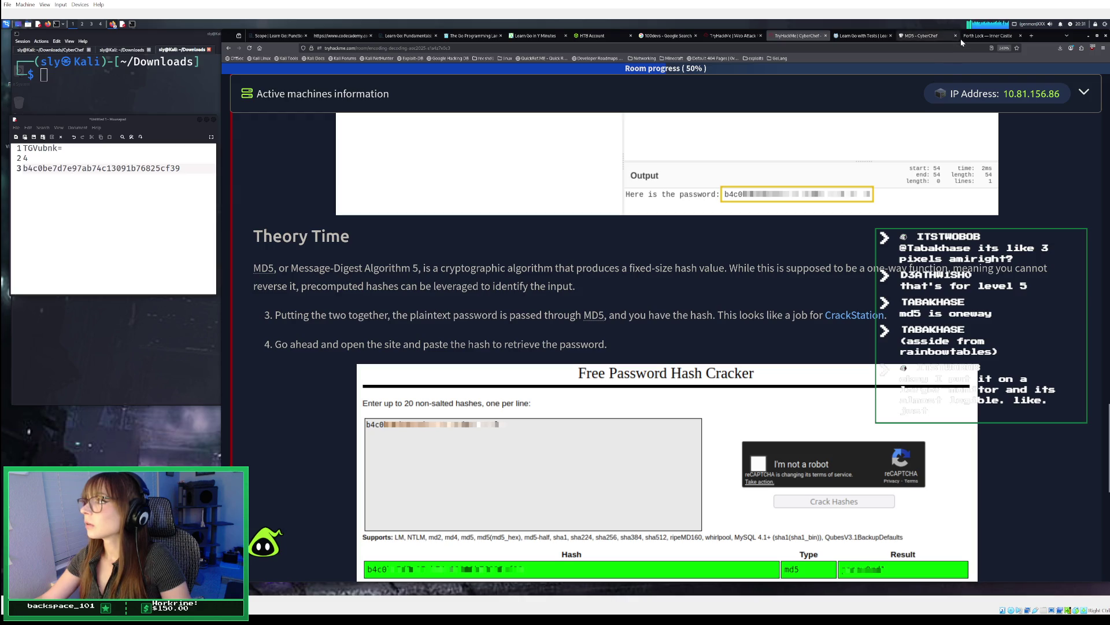
left_click(921, 39)
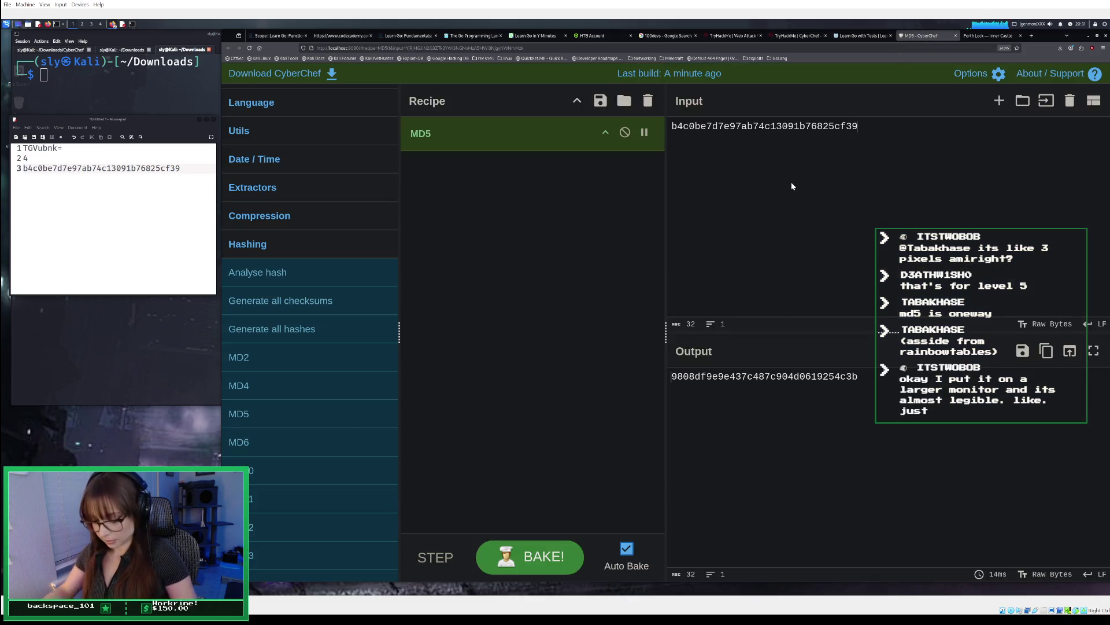
key("ctrl+plus")
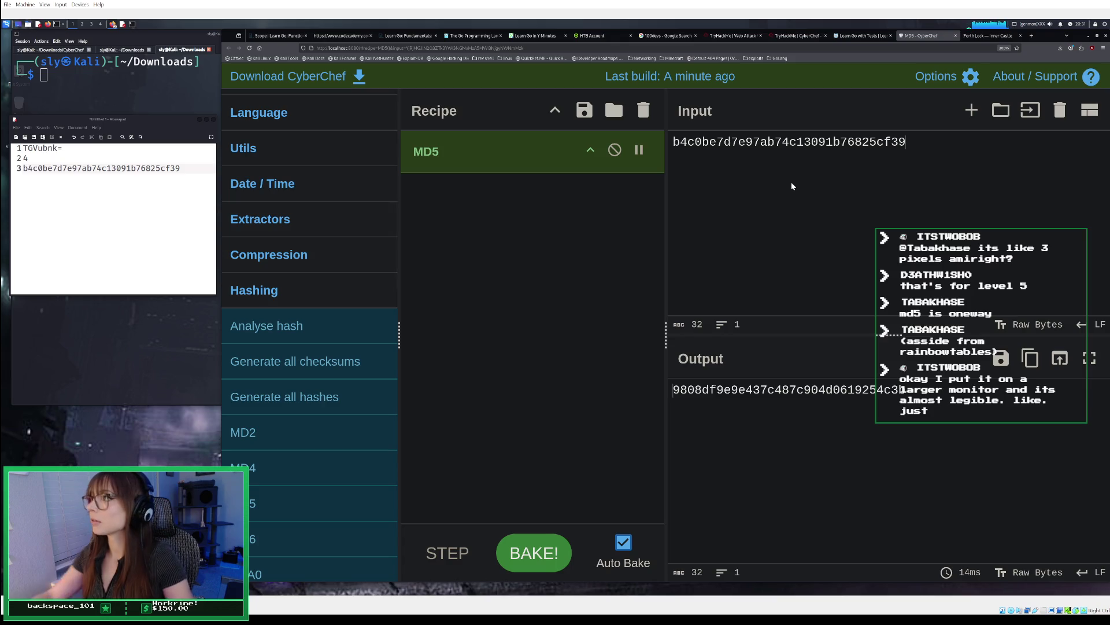
left_click(986, 35)
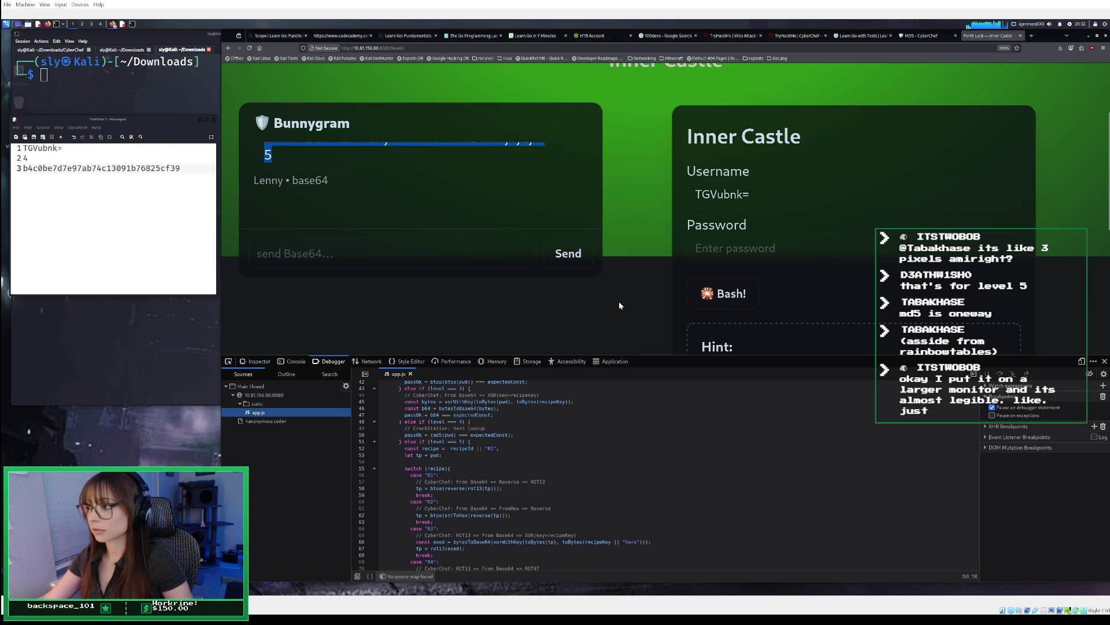
Step: Readjust the Inner Castle zoom, bring up CyberChef's MD5 recipe, and drag the notes window aside
key("ctrl+plus")
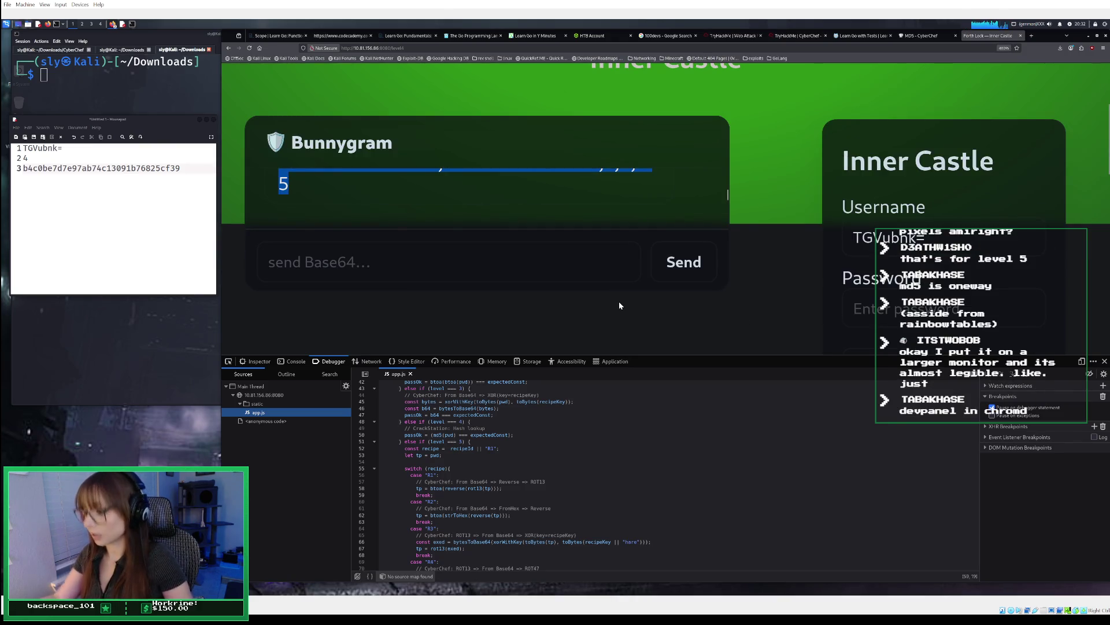
key("ctrl+minus")
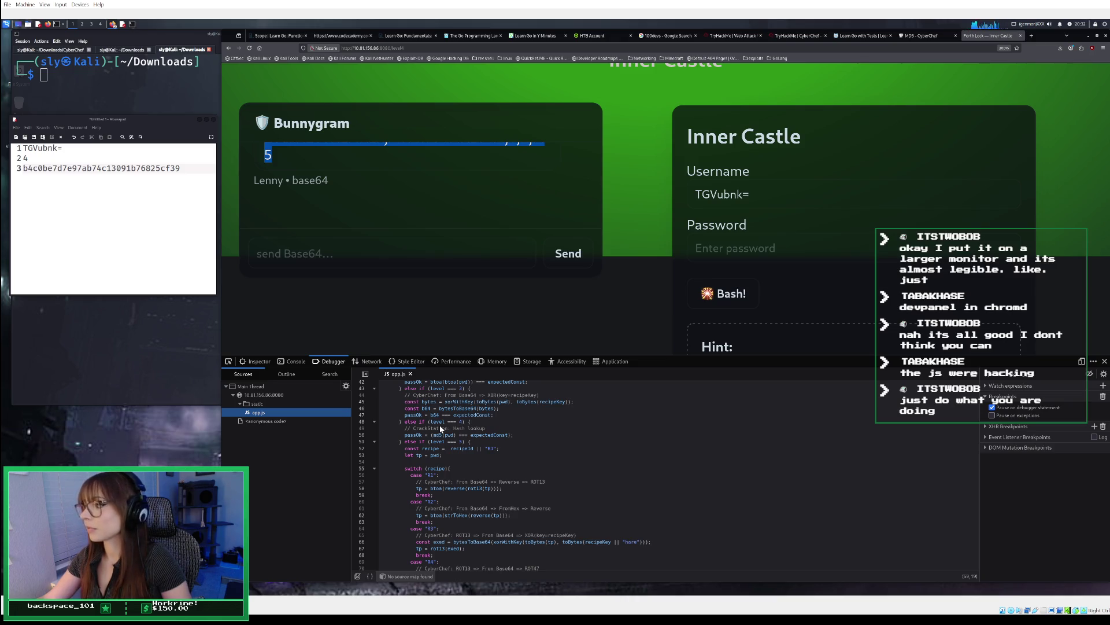
left_click(923, 36)
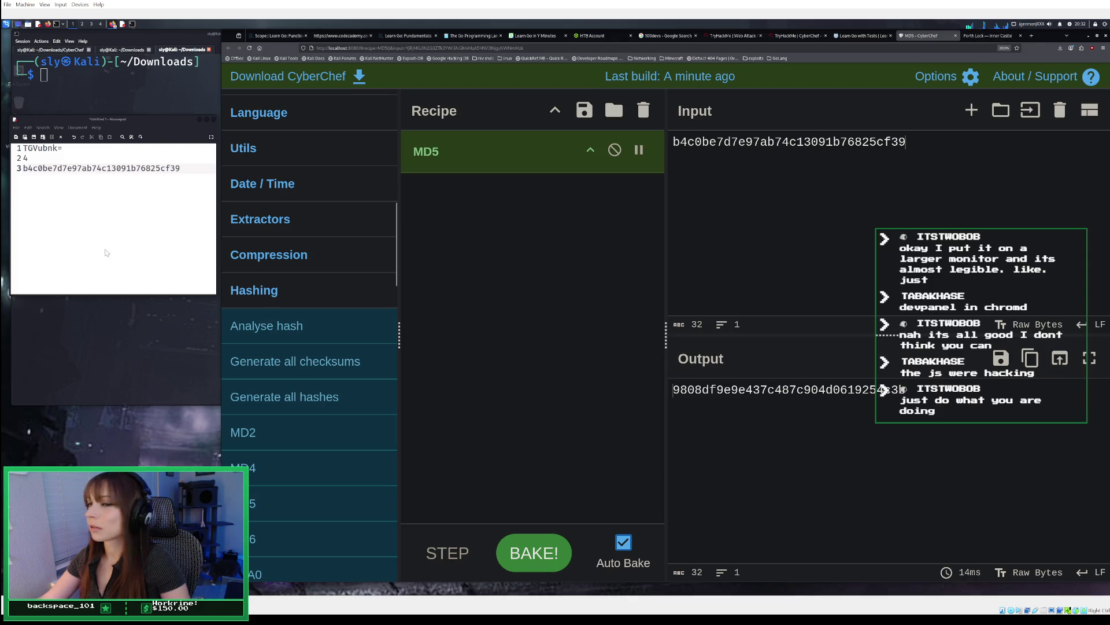
mouse_move(171, 120)
left_mouse_down()
mouse_move(161, 428)
mouse_move(168, 333)
left_mouse_up()
Step: Abandon the mistyped hashcat command and move up to the home directory with cd ../
left_click(154, 144)
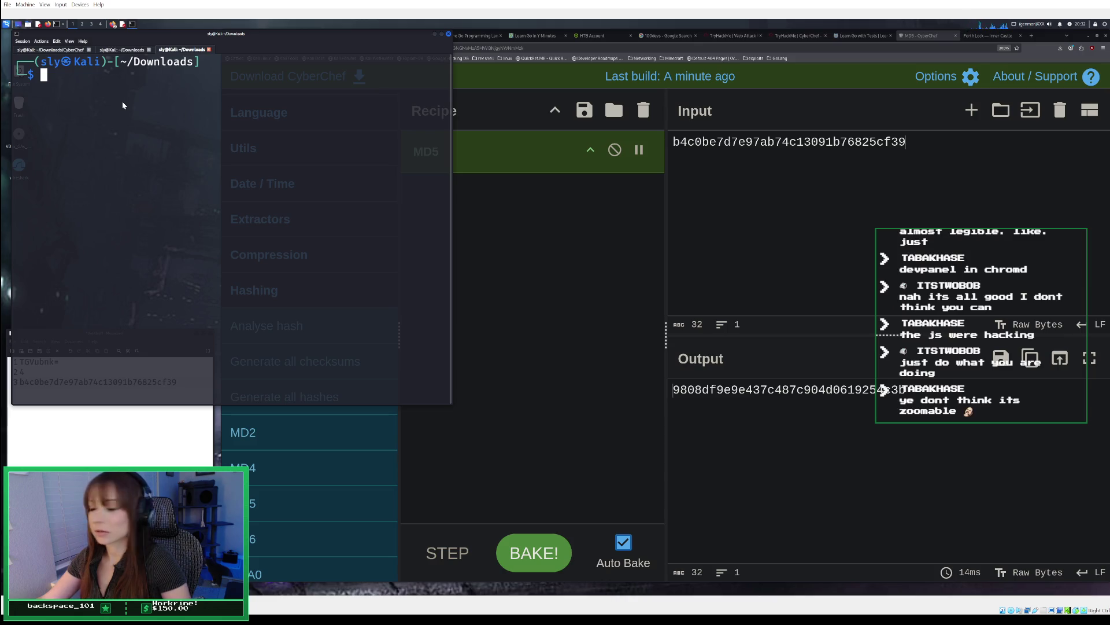
type("hascat")
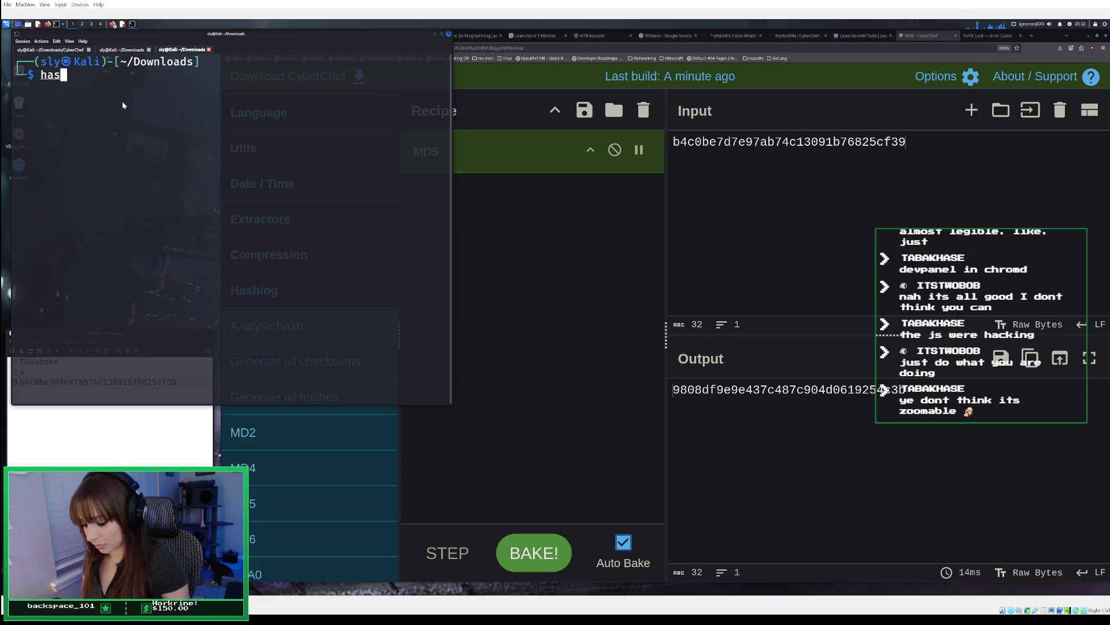
key("BackSpace")
key("BackSpace")
key("BackSpace")
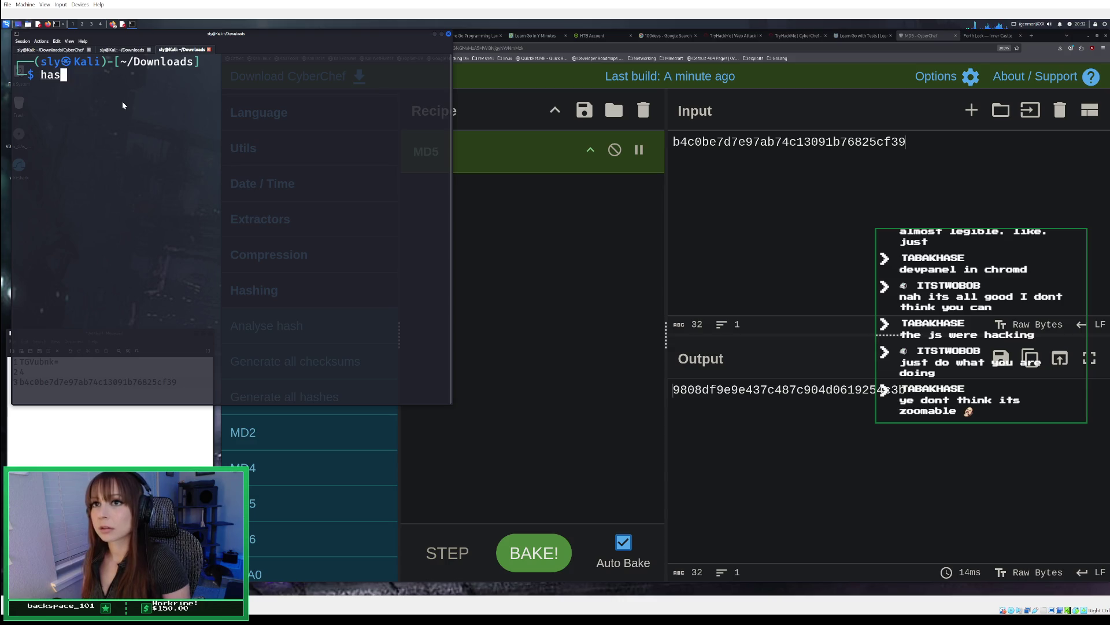
type("hcat")
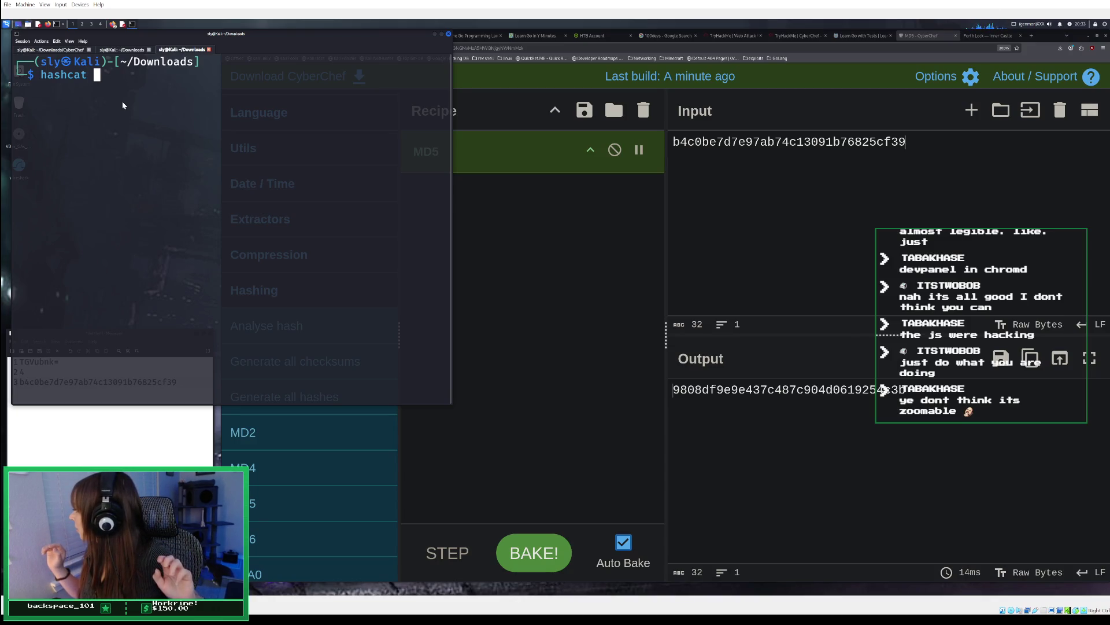
key("BackSpace")
key("BackSpace")
key("BackSpace")
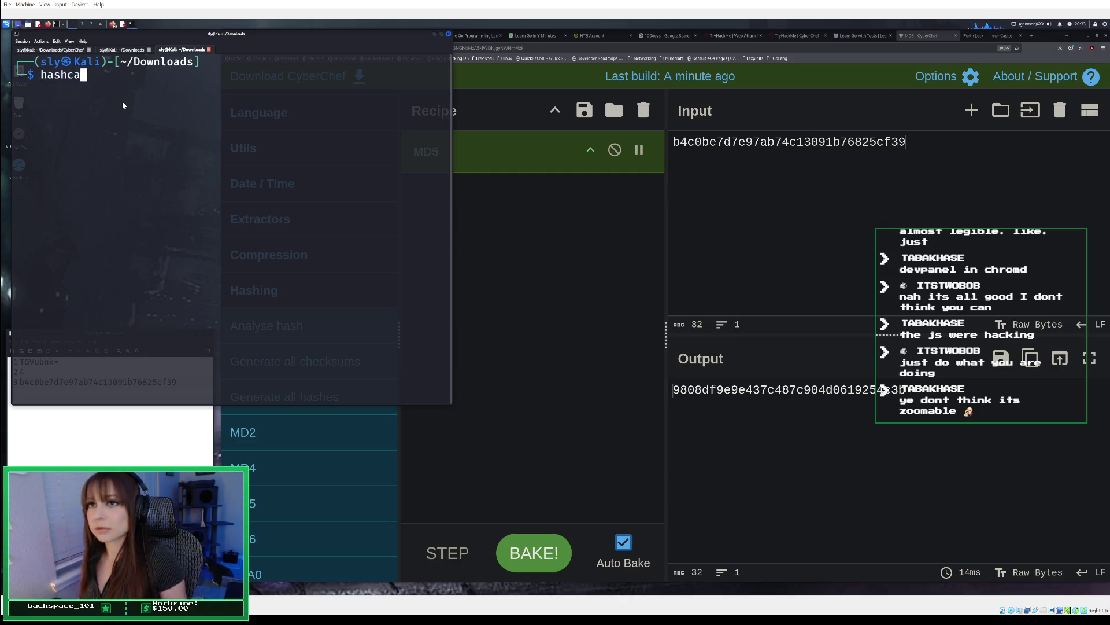
key("BackSpace")
key("BackSpace")
key("BackSpace")
type("cd ww")
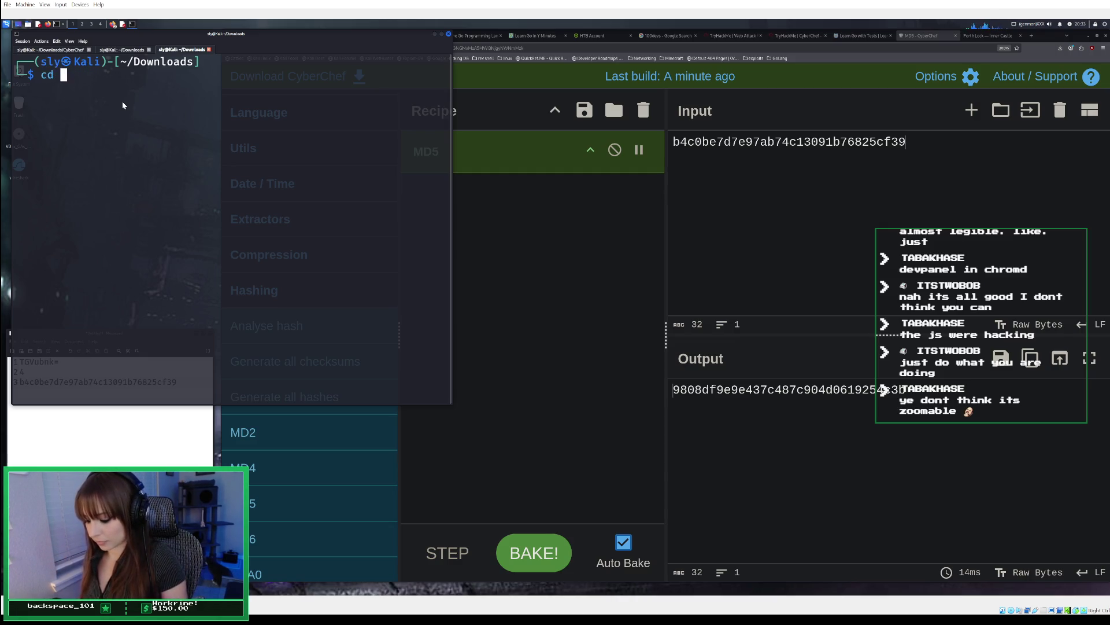
key("BackSpace")
key("BackSpace")
type("../")
key("Return")
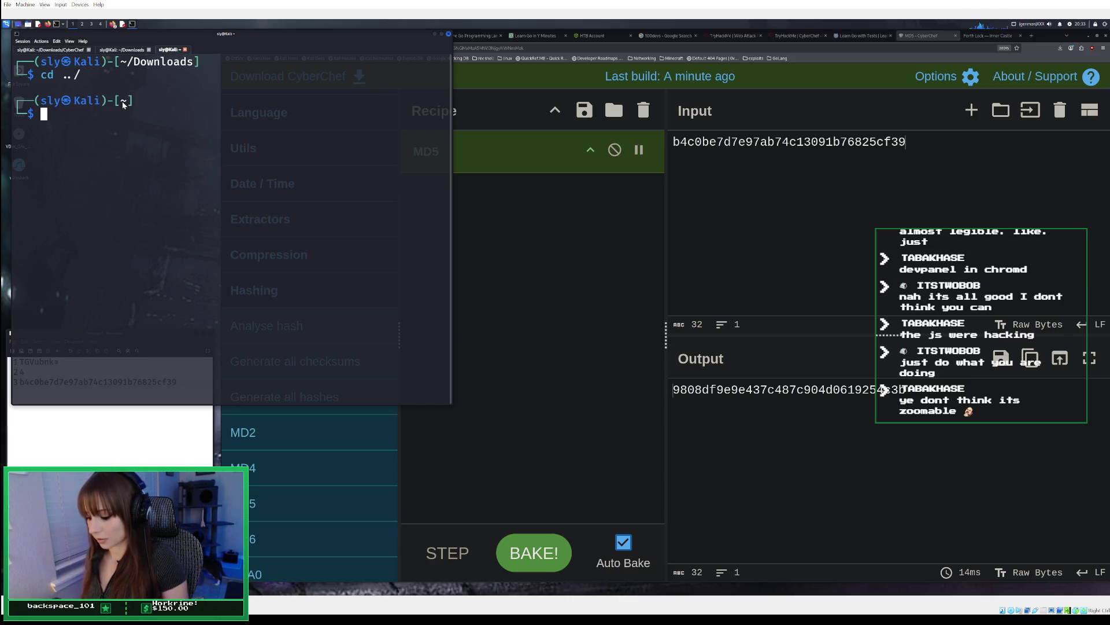
Step: Enter the www folder and open the hash file with nano hash
type("cd wwww")
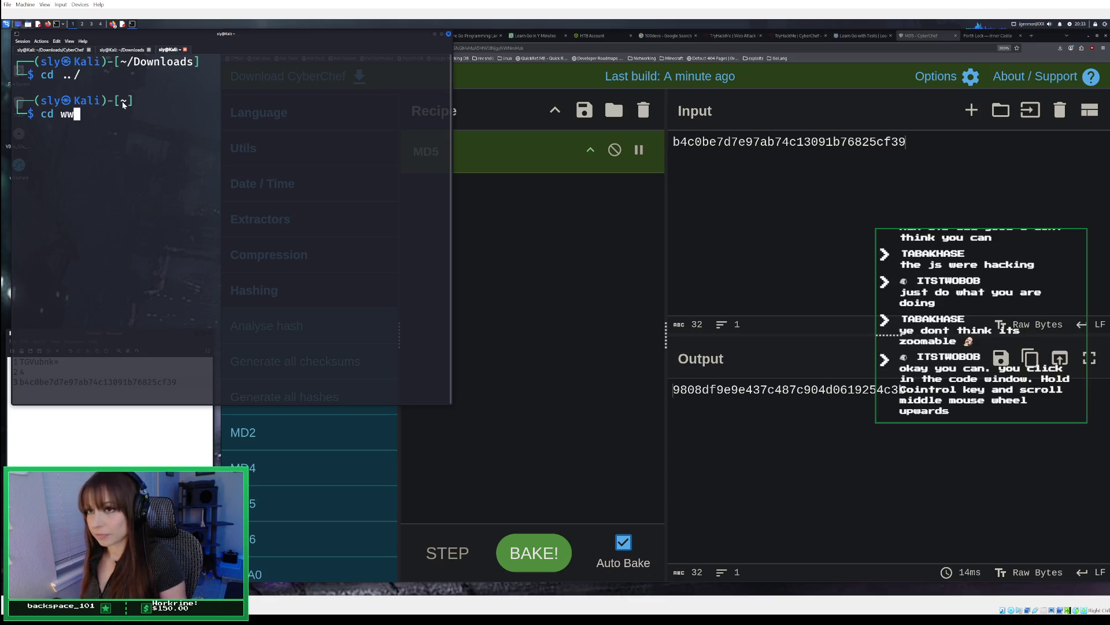
key("BackSpace")
key("Return")
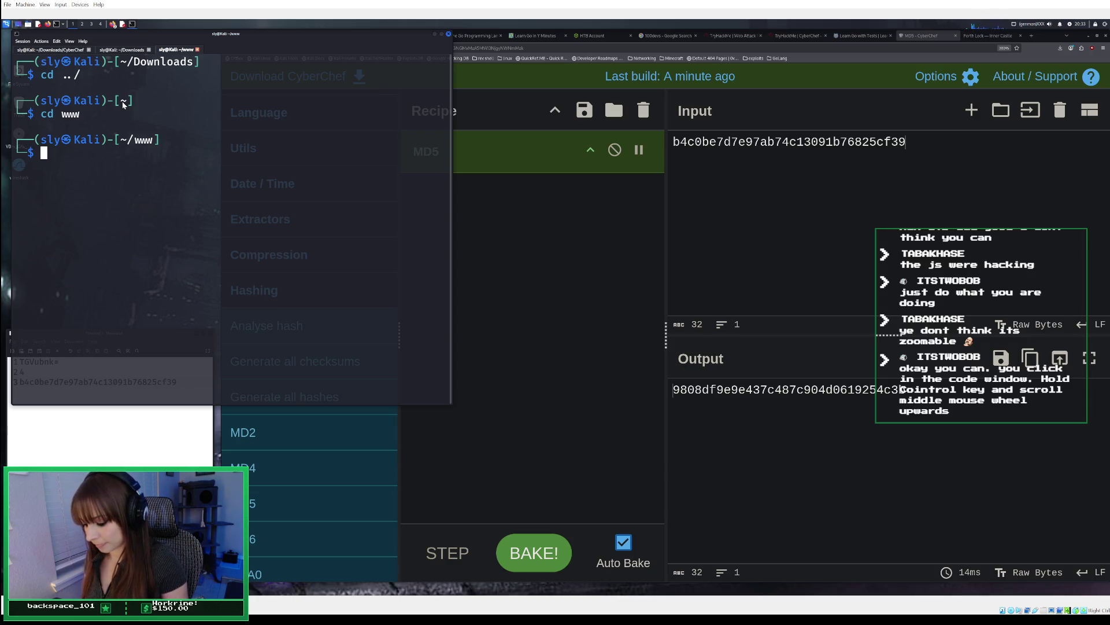
type("nano ")
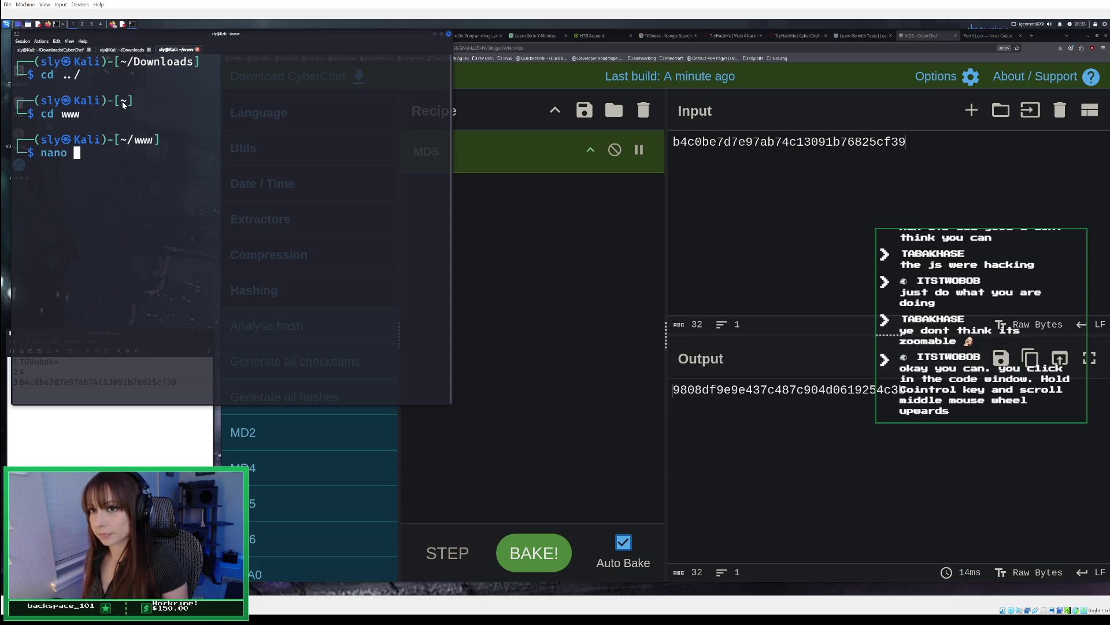
type("hash")
key("Return")
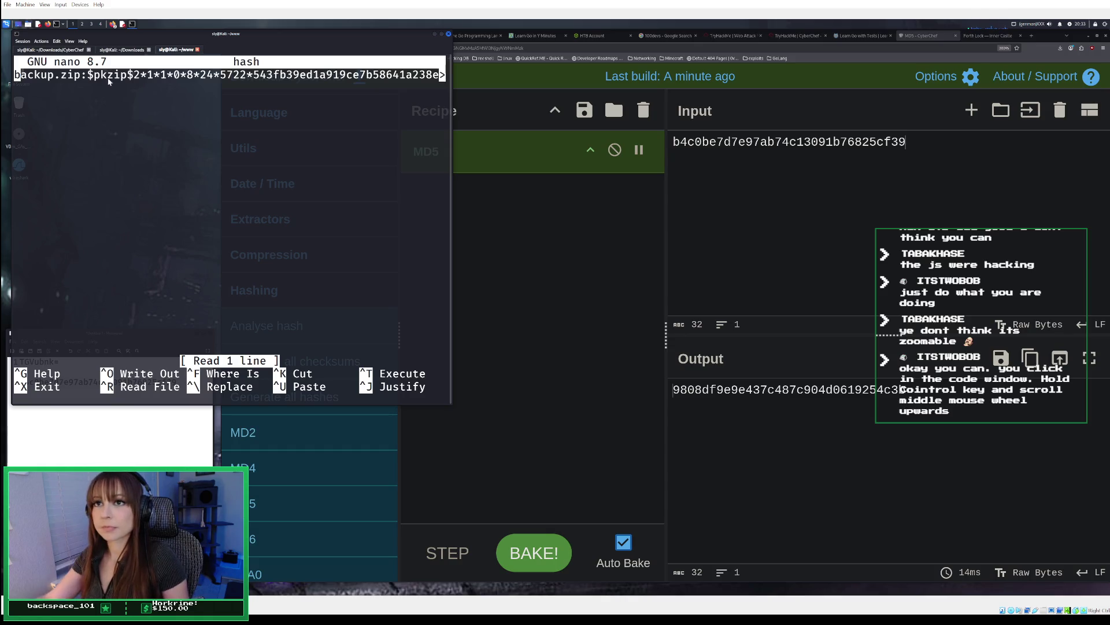
Step: Strip the backup.zip pkzip prefix and leading text from the hash line, then start a 'how to delete a' search
left_click_drag(17, 75, 452, 82)
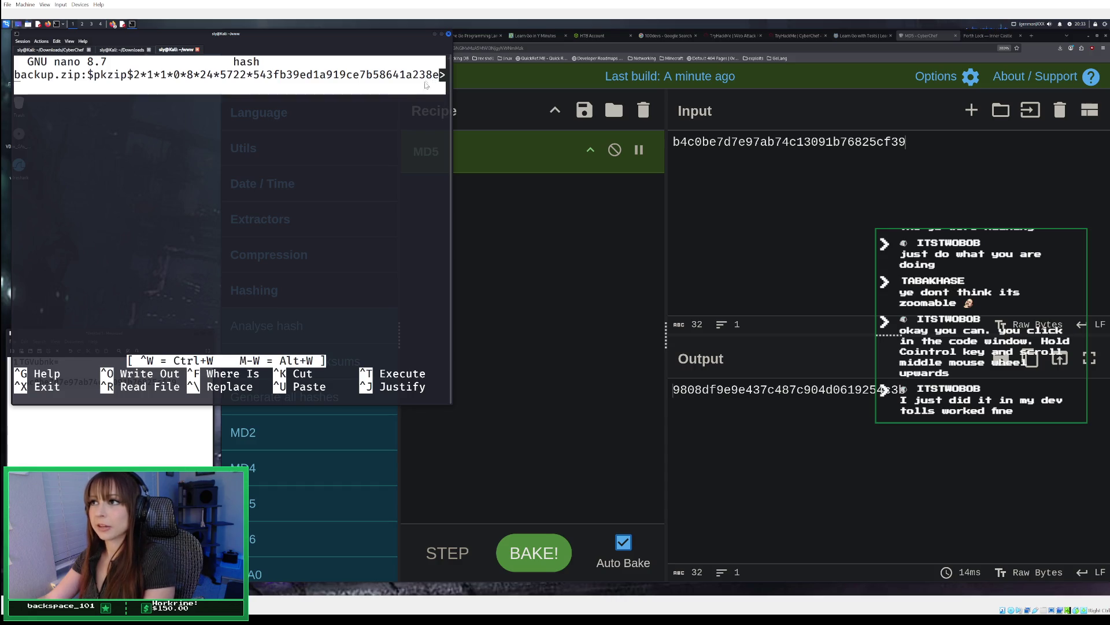
left_click(396, 87)
key("Delete")
key("Delete")
key("Delete")
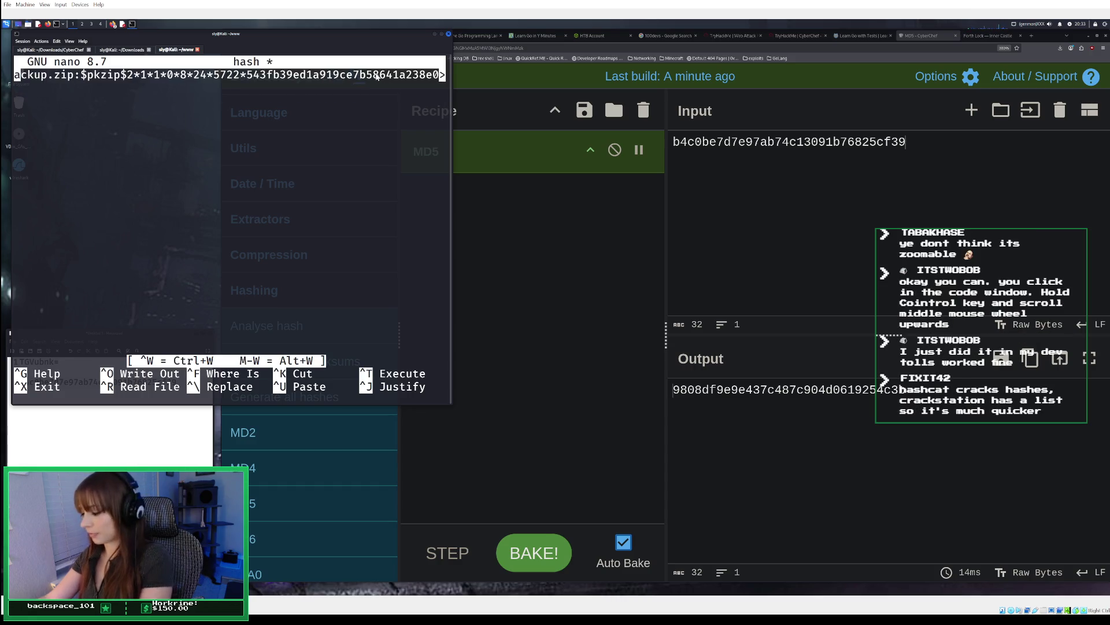
key("Delete")
key("Delete")
key("Delete")
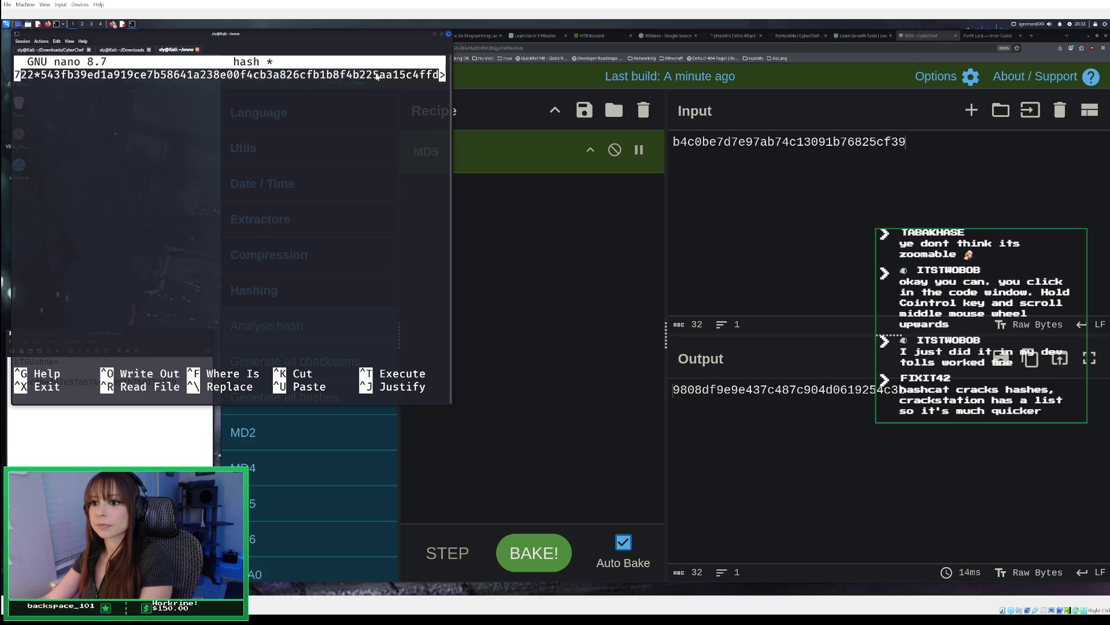
key("Delete")
key("Delete")
key("Delete")
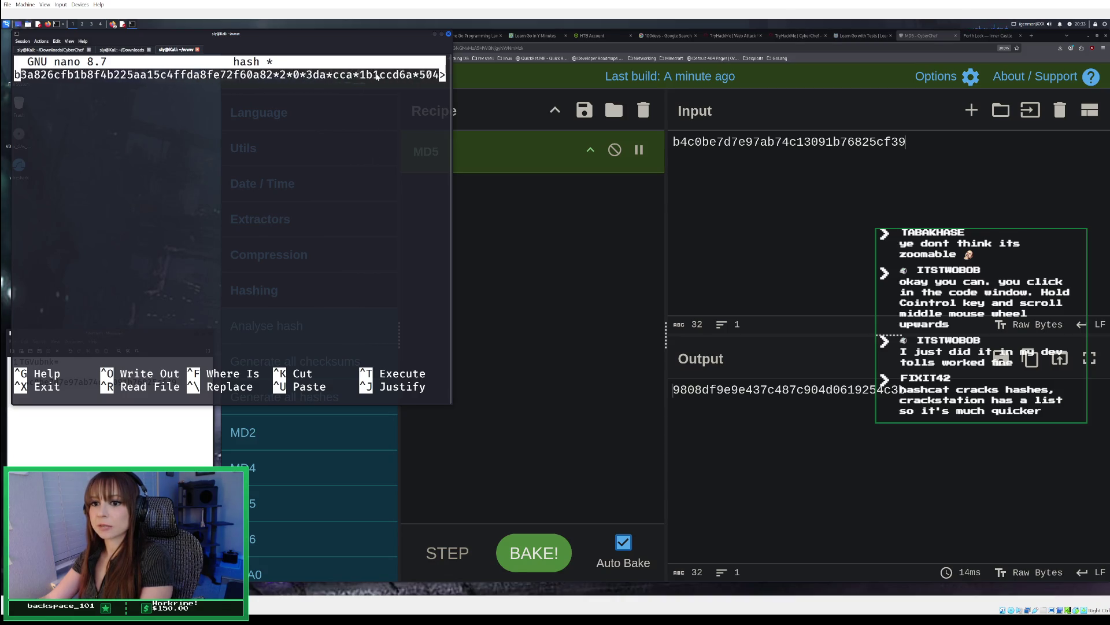
key("Delete")
key("Delete")
key("Delete")
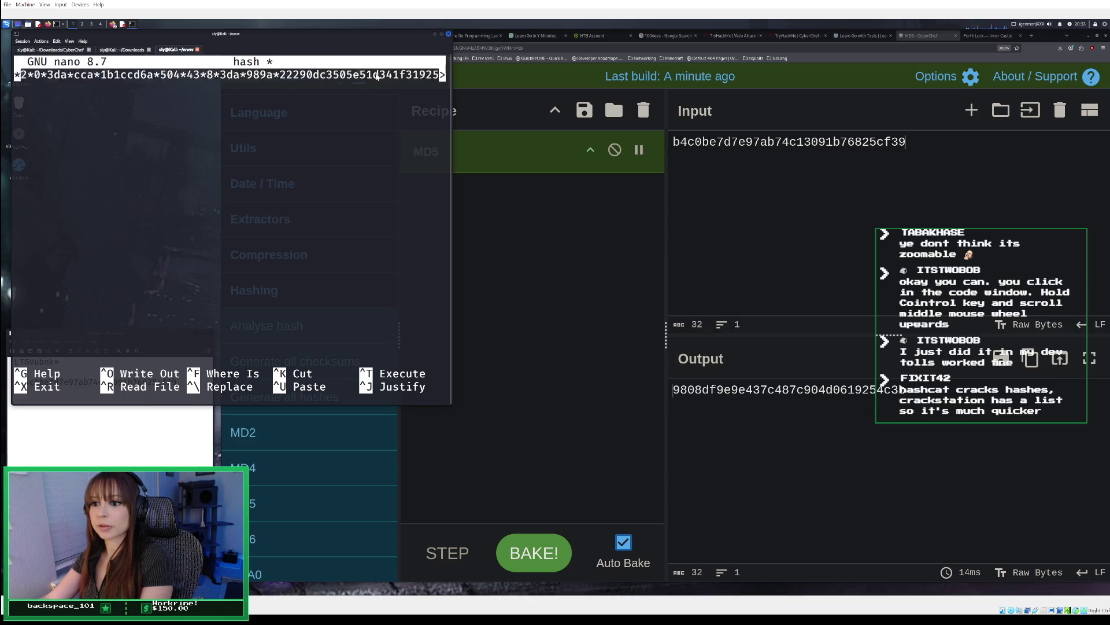
key("Delete")
key("Delete")
key("Delete")
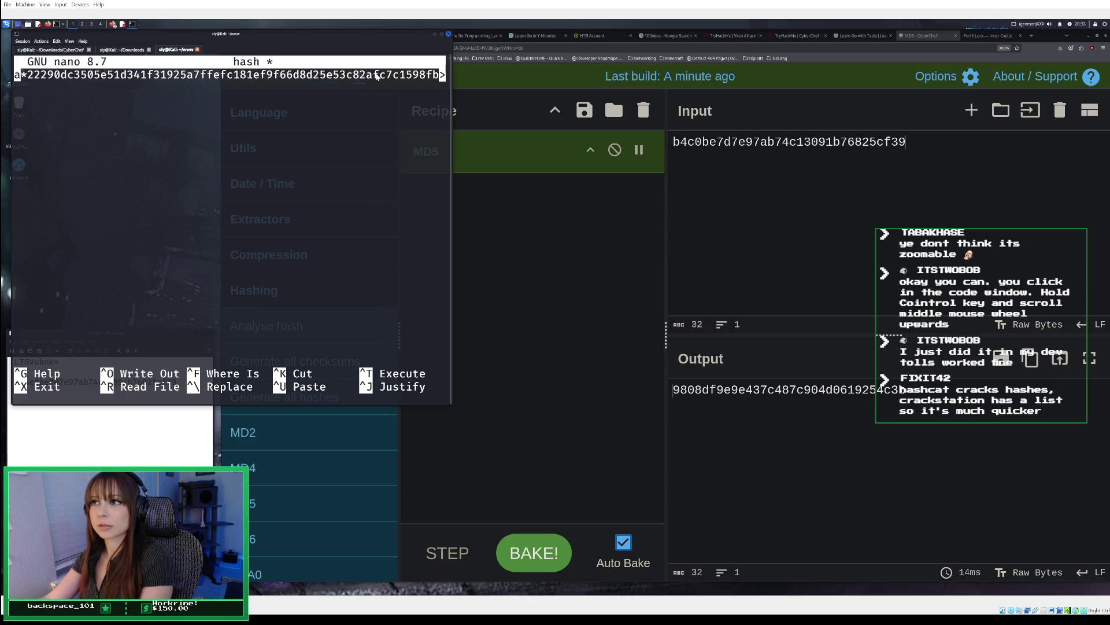
key("Delete")
key("Delete")
key("Delete")
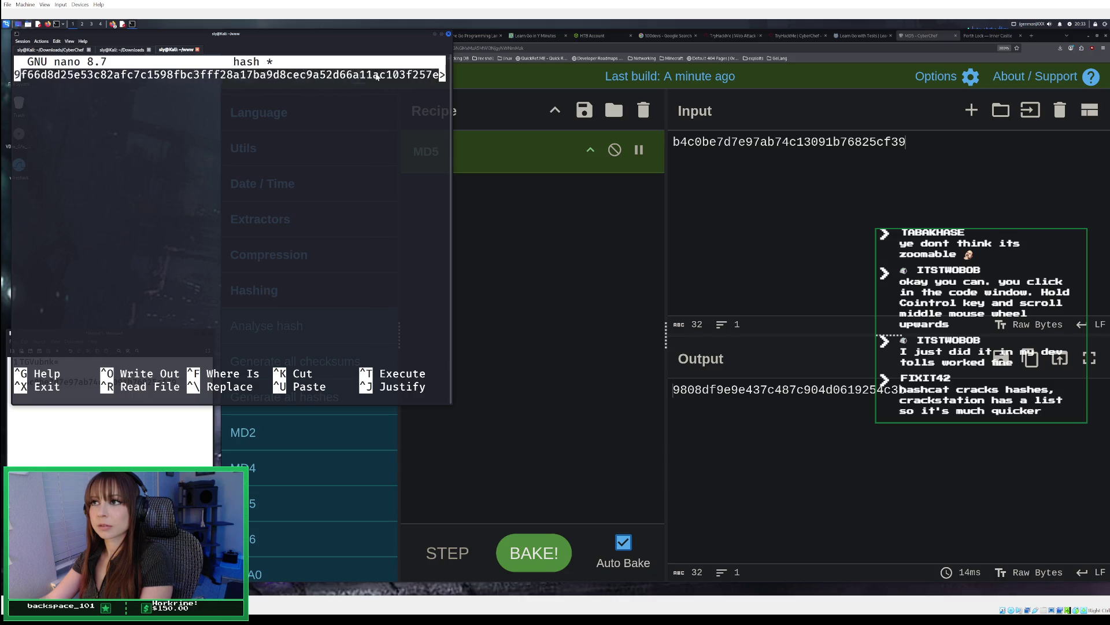
key("Delete")
key("Delete")
key("Delete")
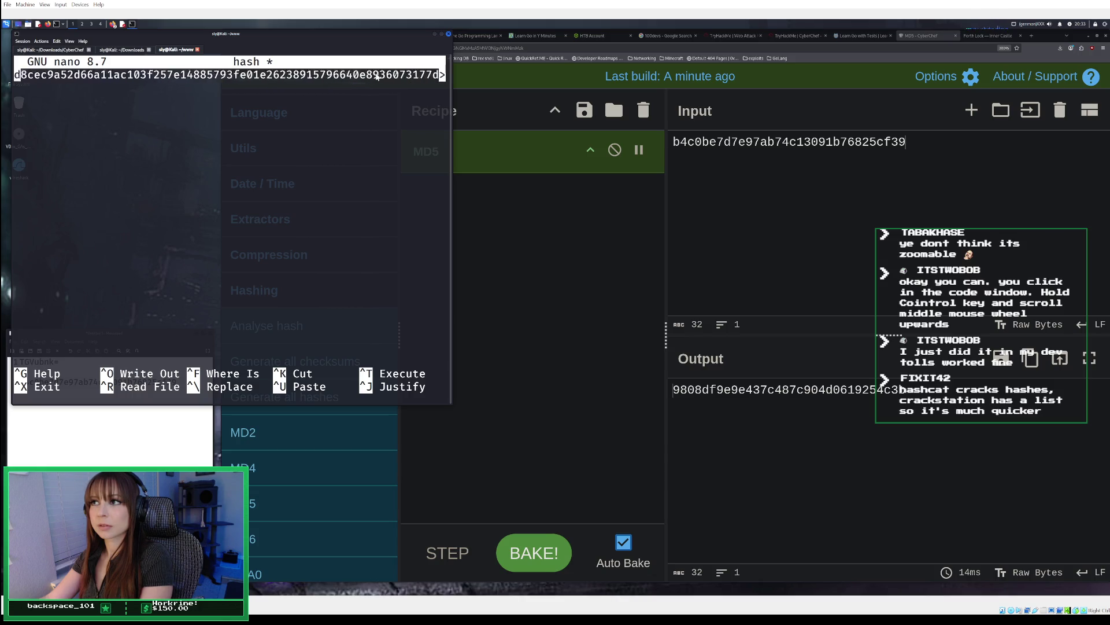
key("Delete")
key("Delete")
key("Delete")
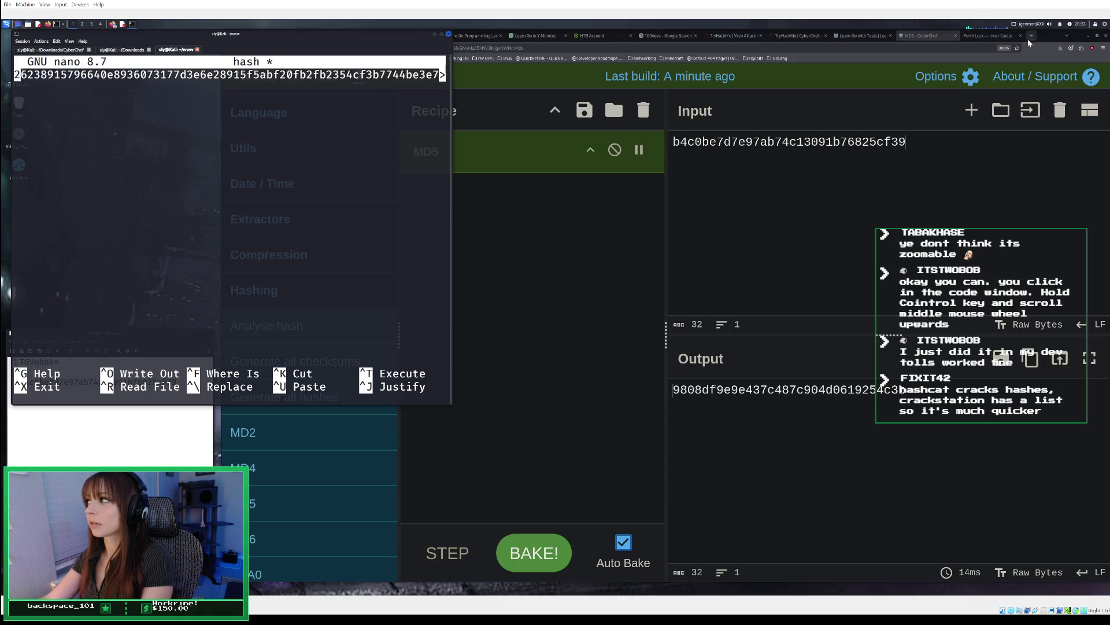
left_click(1031, 34)
type("how to delete a")
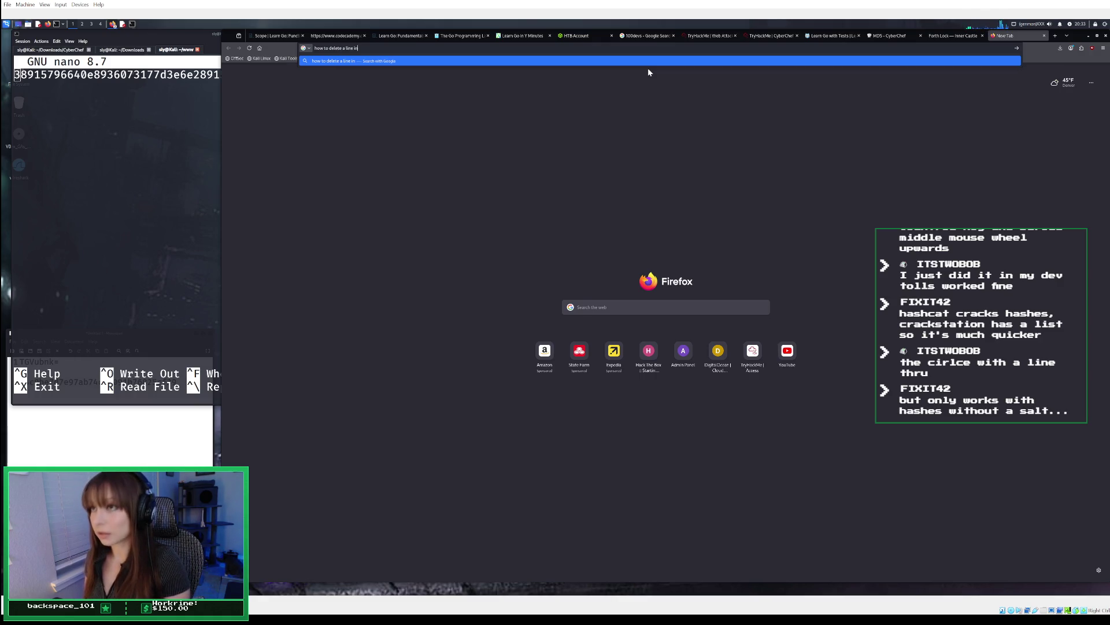
Step: Search Google for 'how to delete a line in nano linux', then return to nano
type("linux")
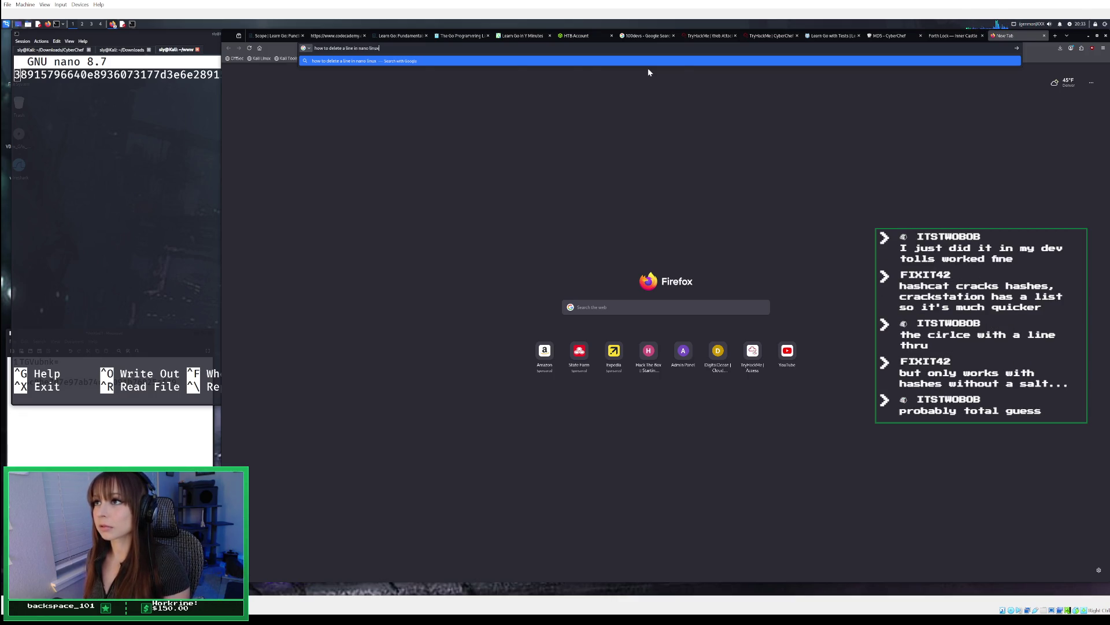
key("Return")
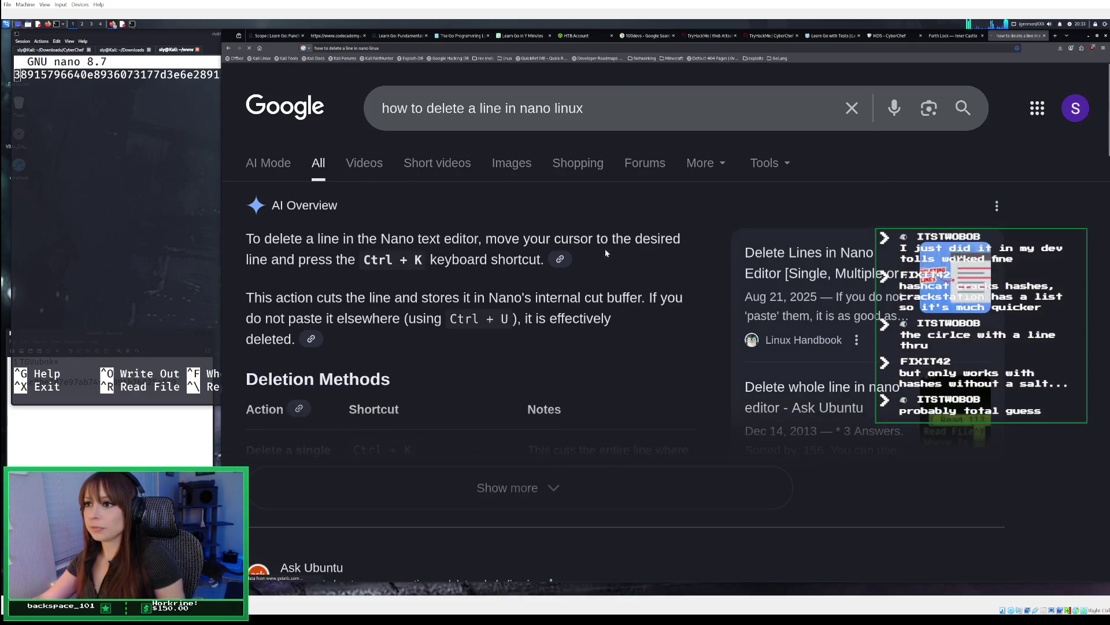
left_click(128, 77)
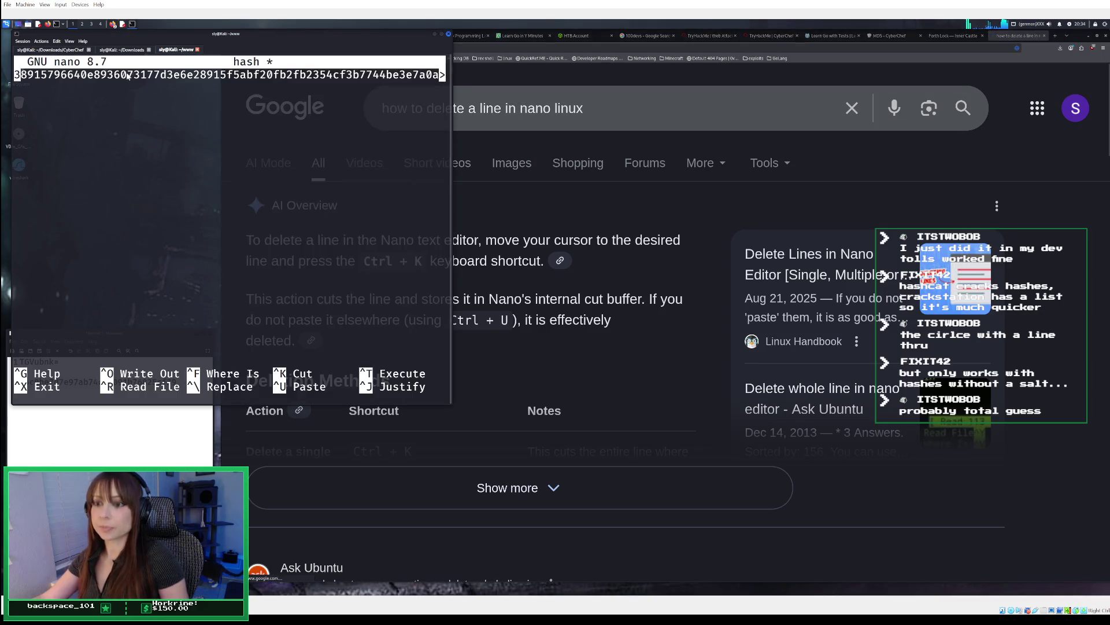
Step: Cut the last hash line in nano, leaving the file blank, and return to the Inner Castle page
key("ctrl+k")
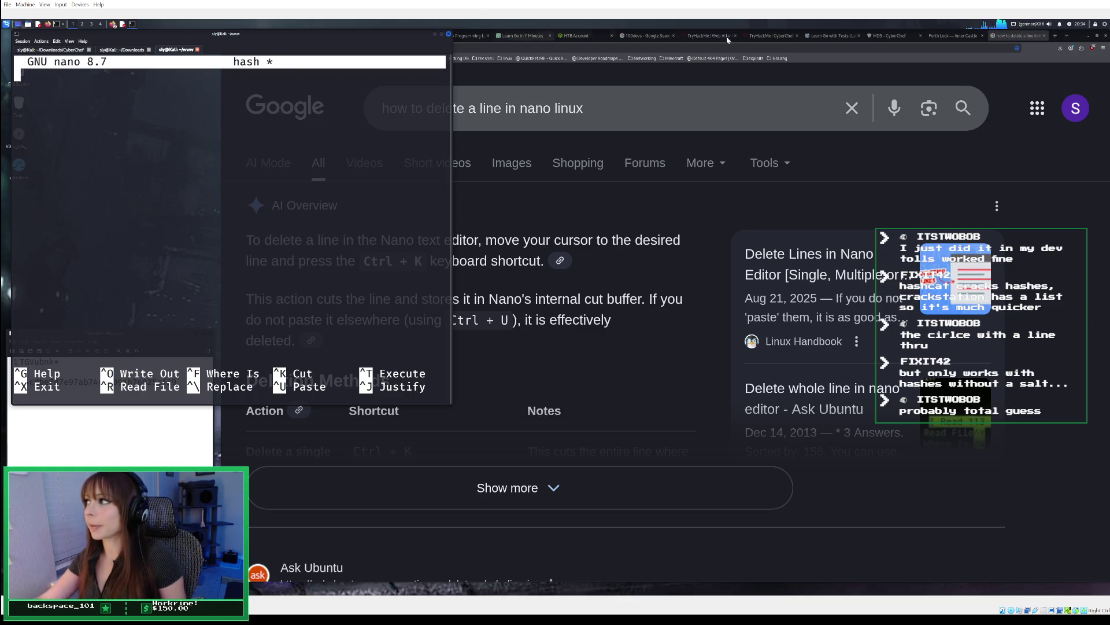
left_click(1044, 35)
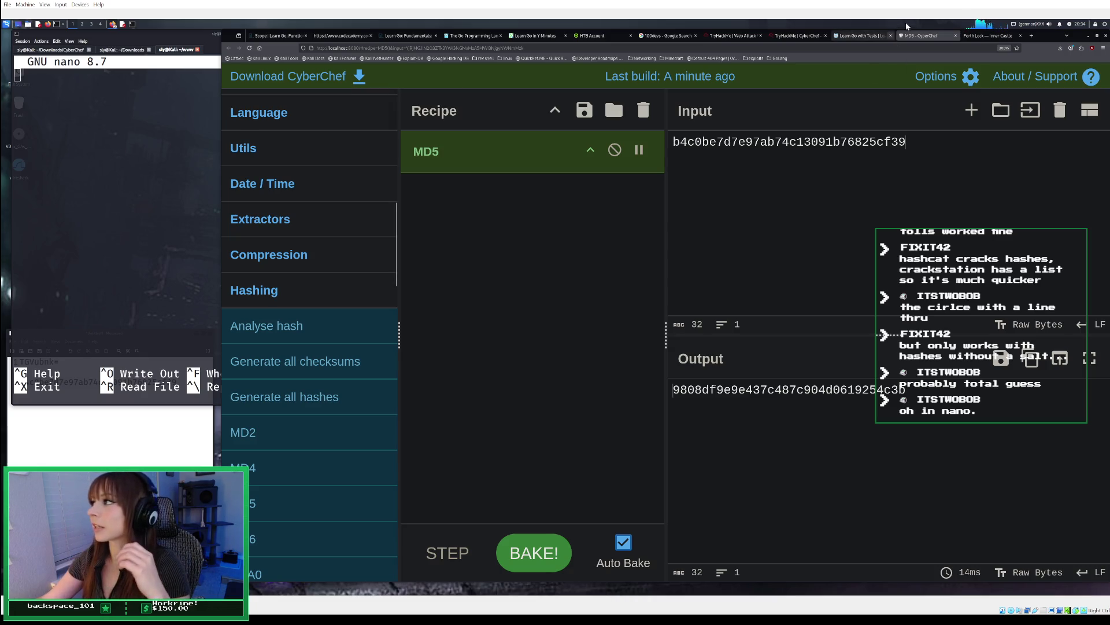
left_click(997, 36)
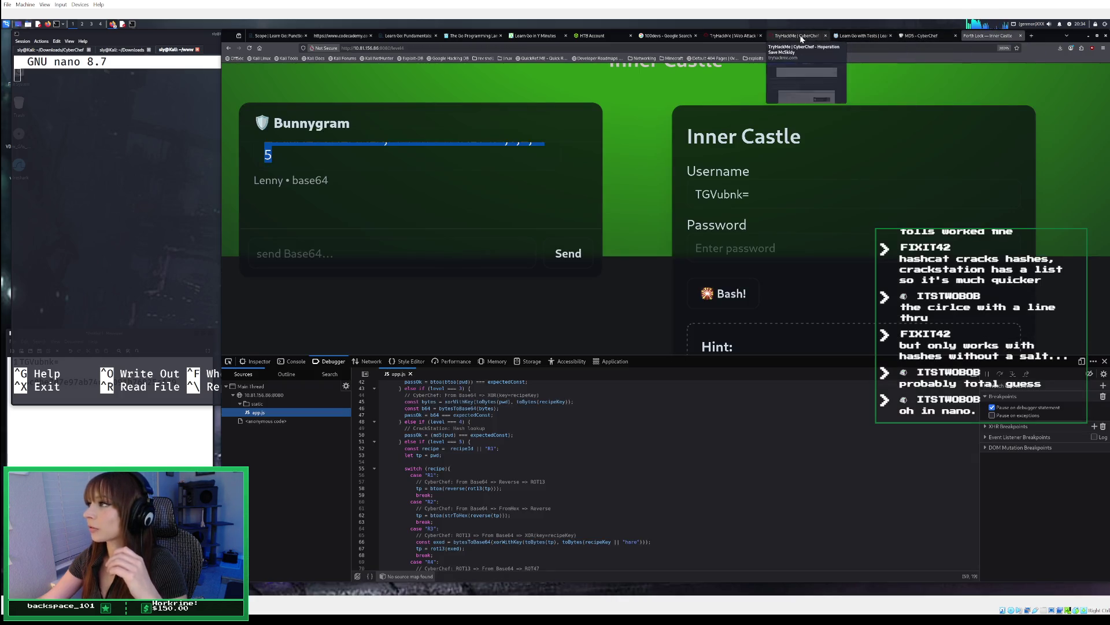
Step: Open CrackStation's Free Password Hash Cracker from the TryHackMe task link in a new tab
left_click(801, 36)
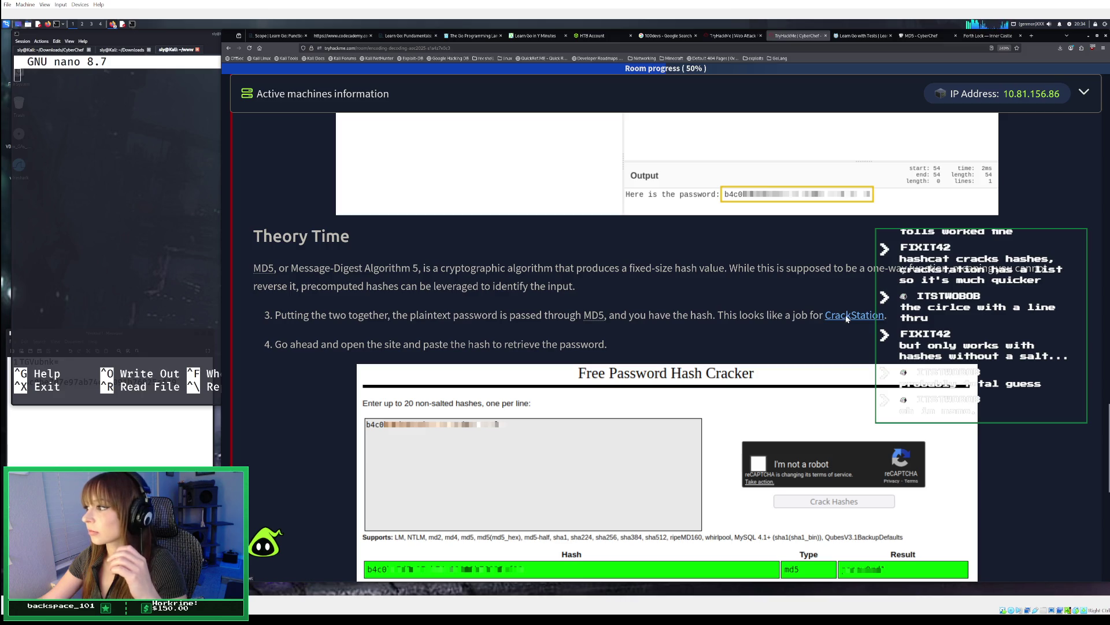
middle_click(864, 317)
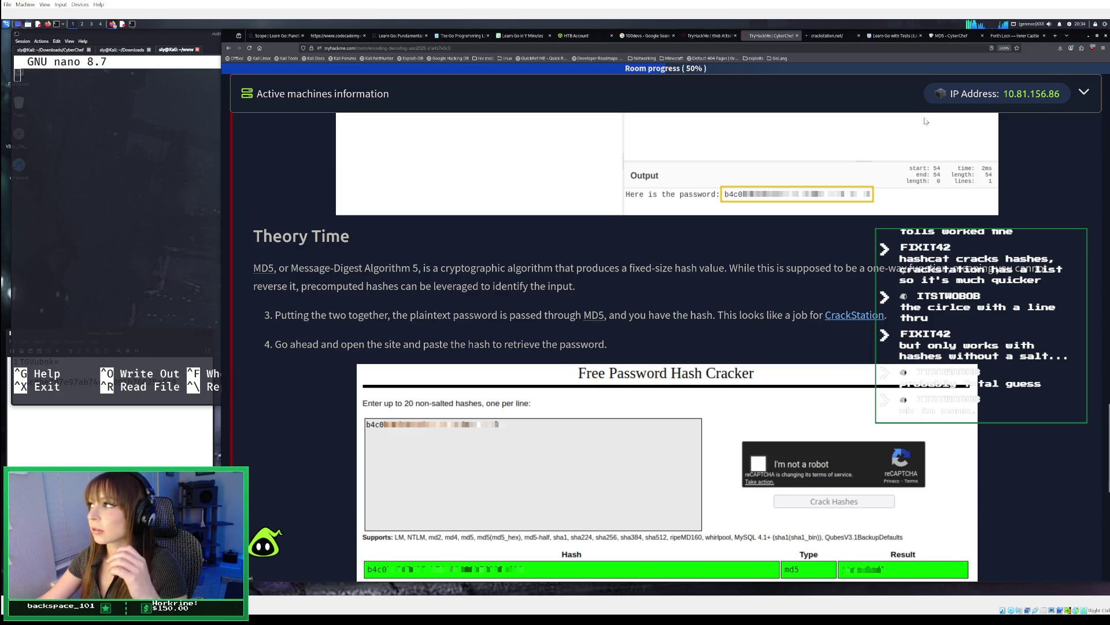
left_click(827, 36)
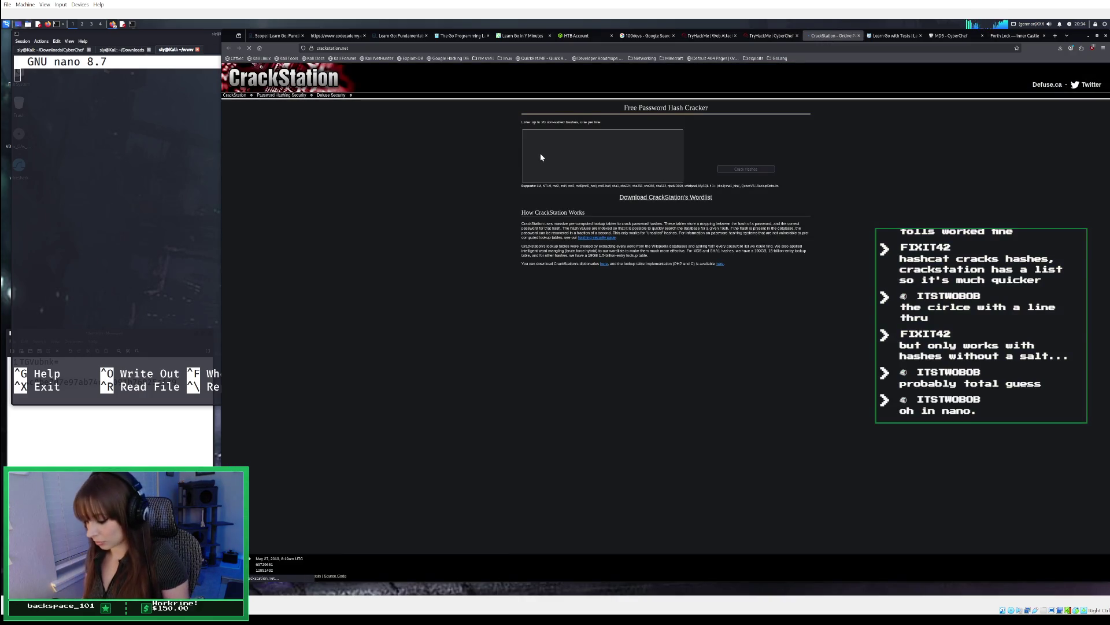
scroll(540, 153, "up", 9, "ctrl")
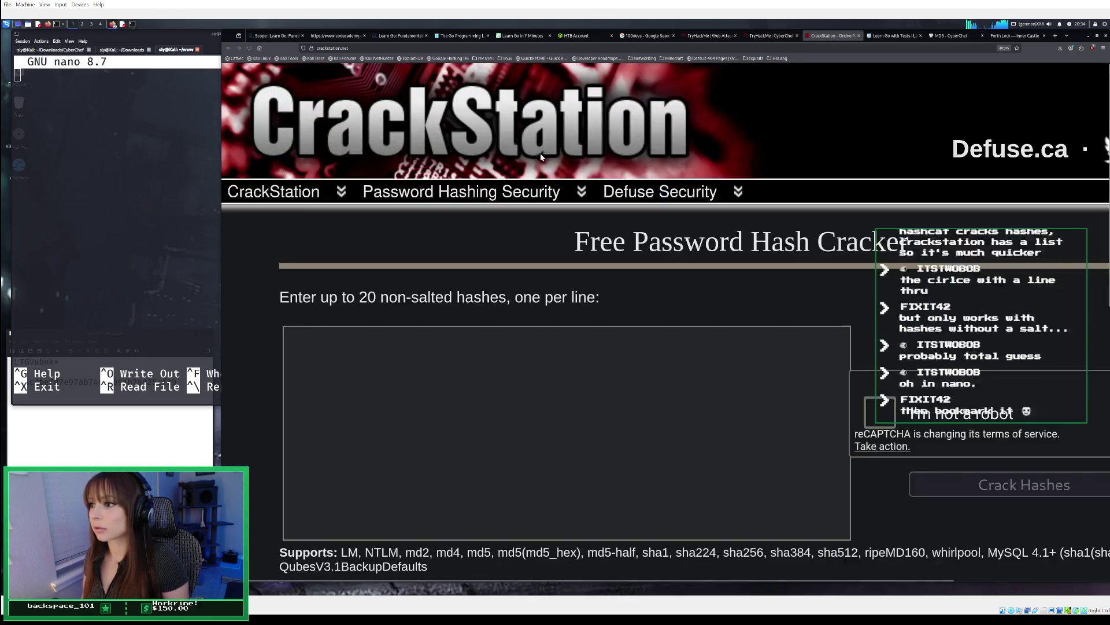
scroll(521, 214, "down", 1, "ctrl")
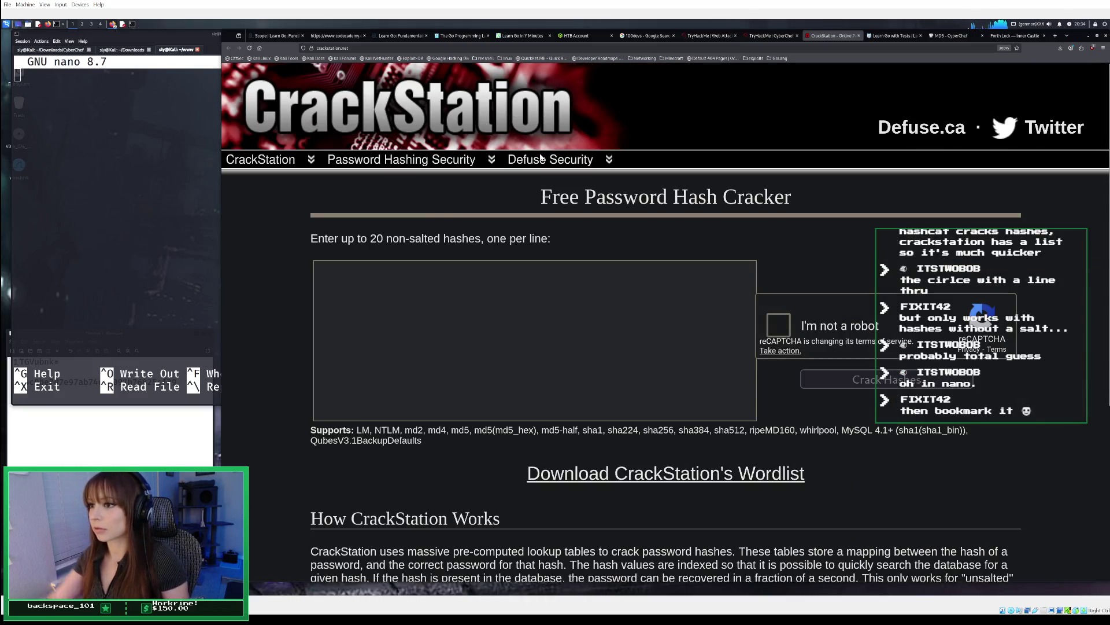
left_click(593, 334)
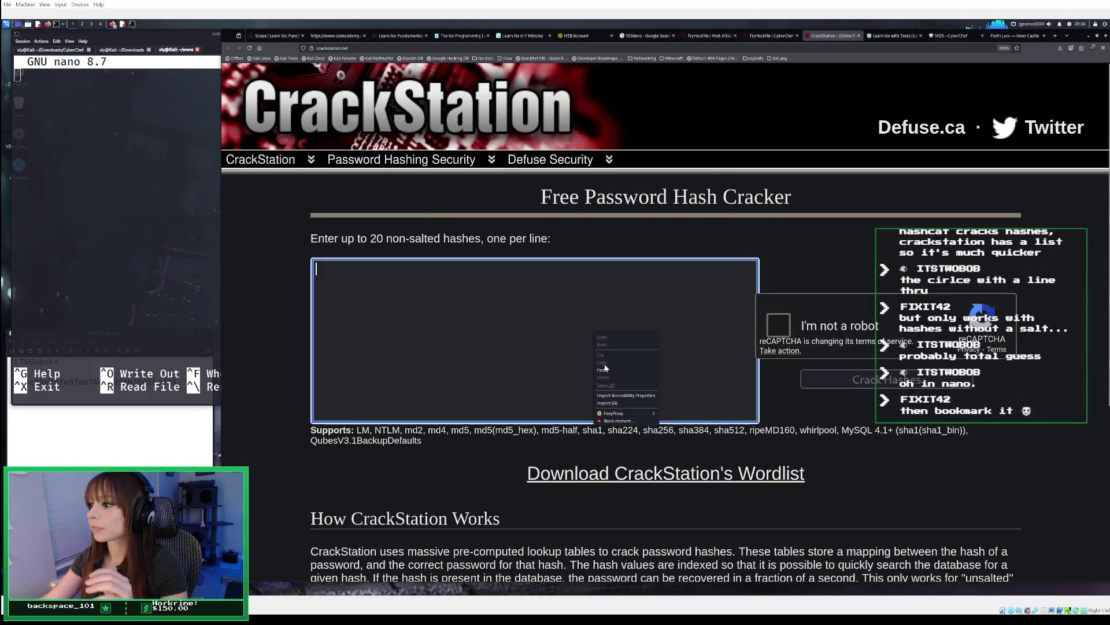
key("ctrl+v")
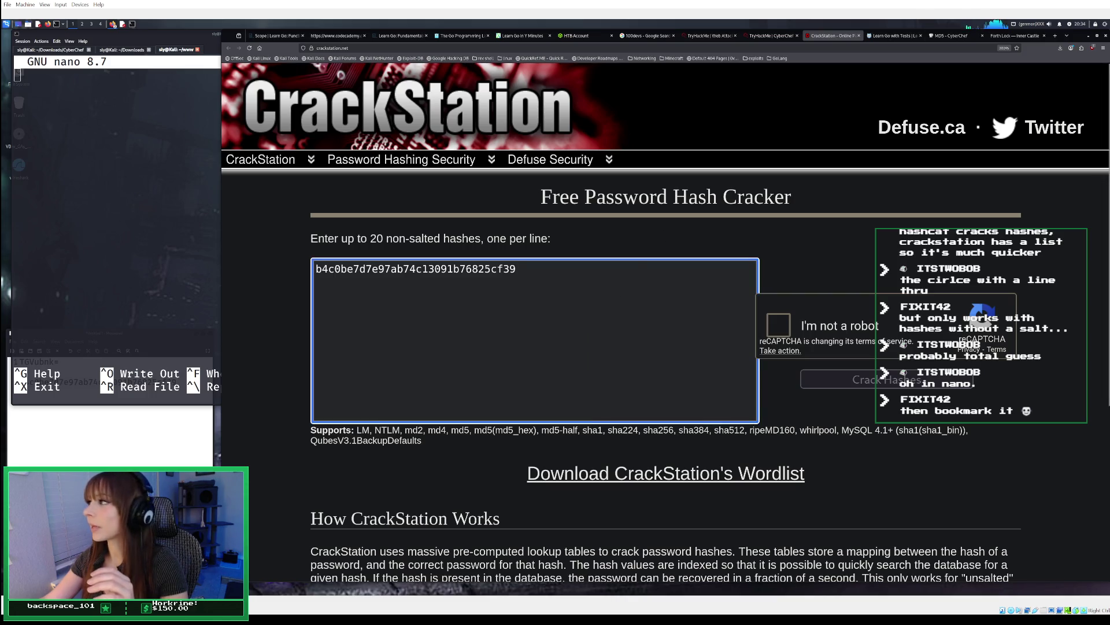
left_click(938, 37)
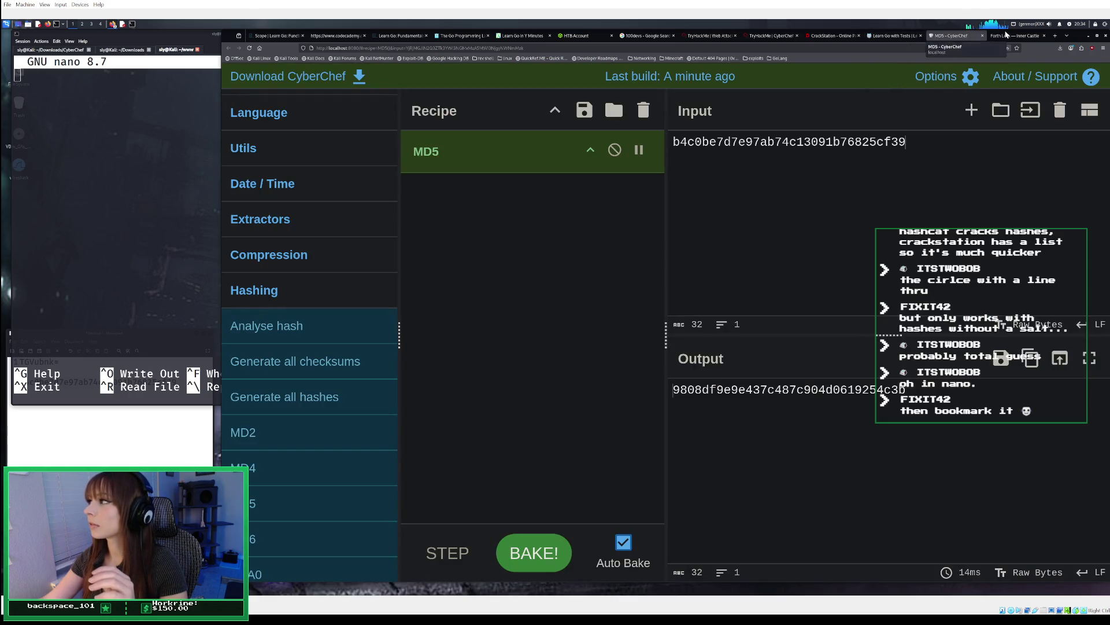
left_click(821, 35)
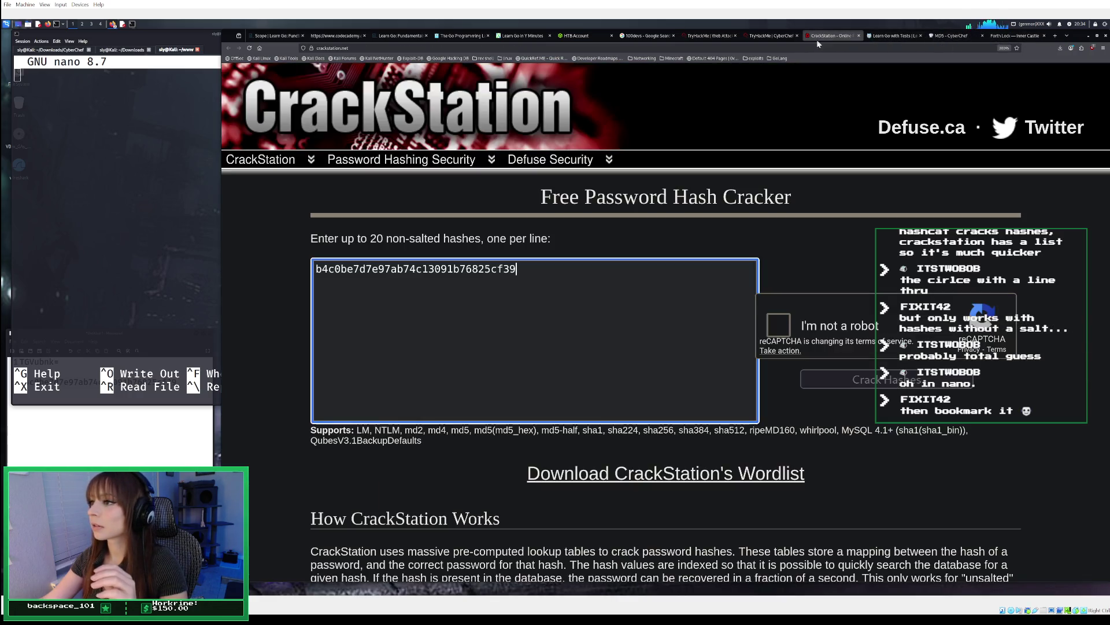
left_click(777, 324)
Step: Select all traffic light tiles across the reCAPTCHA grids and move on
left_click(544, 307)
left_click(544, 225)
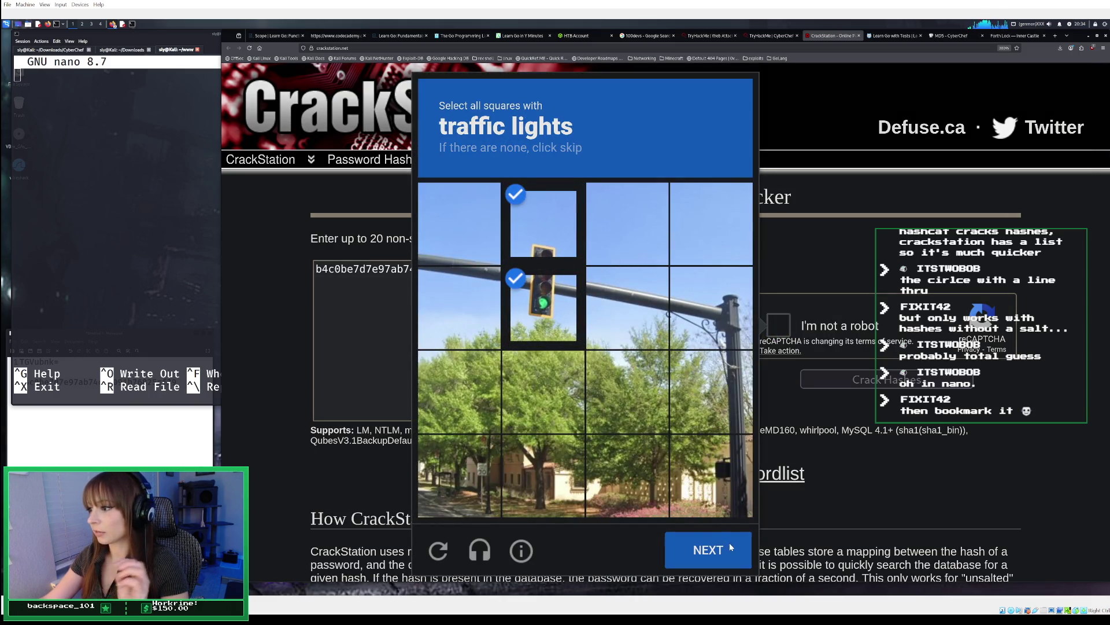
left_click(730, 548)
left_click(544, 306)
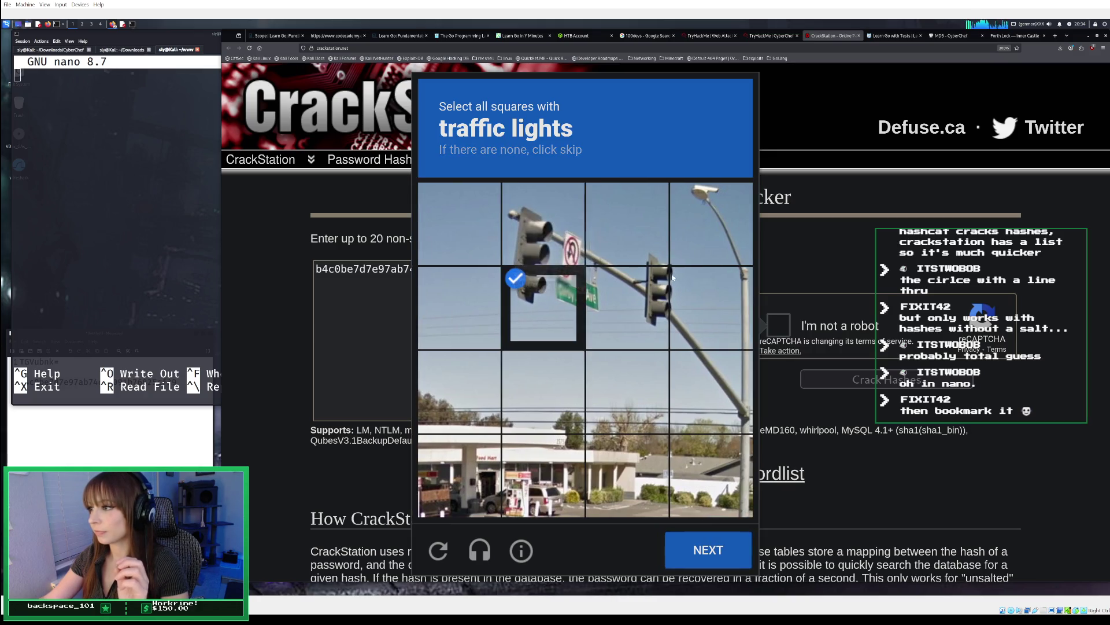
left_click(630, 303)
left_click(650, 250)
left_click(712, 307)
left_click(539, 244)
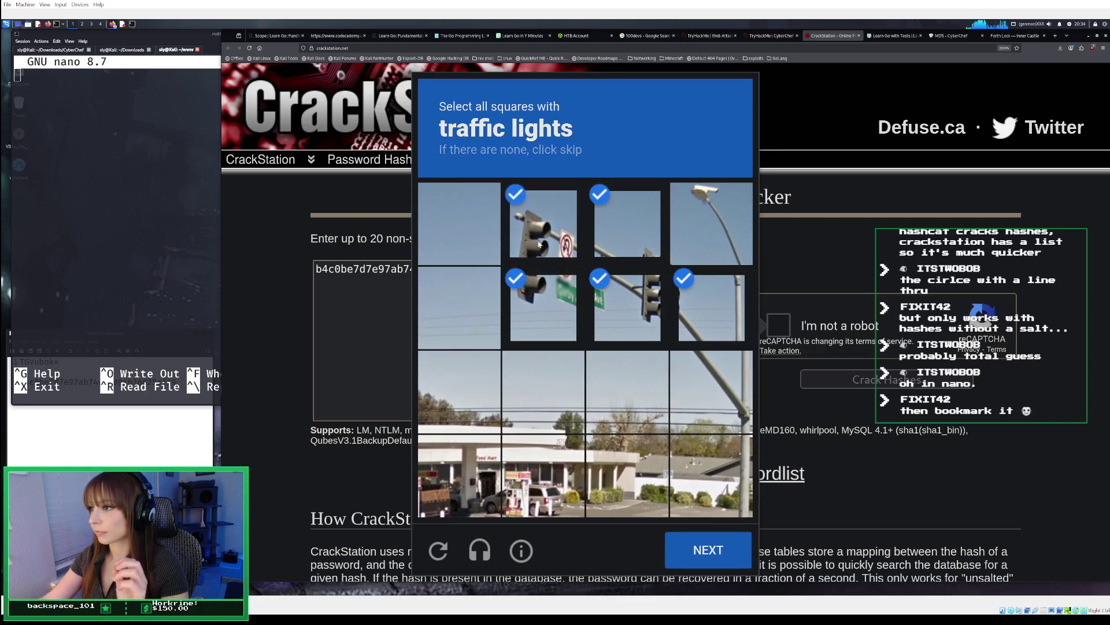
left_click(717, 554)
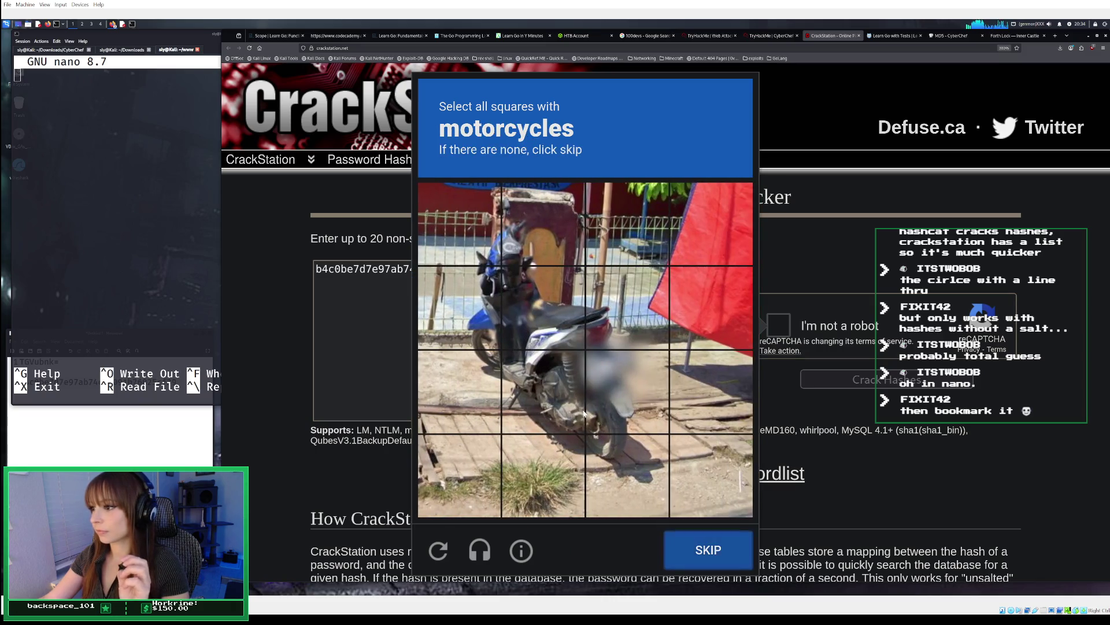
Step: Mark the motorcycle tiles in the first motorcycle image and submit
left_click(544, 392)
left_click(601, 460)
left_click(565, 445)
left_click(596, 411)
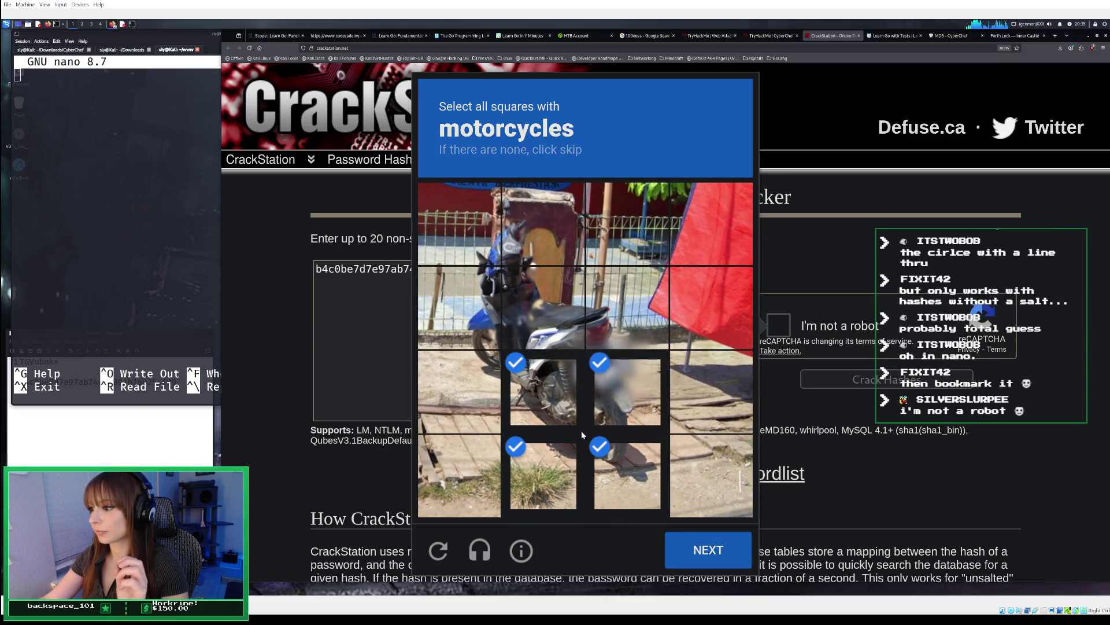
left_click(583, 436)
left_click(521, 305)
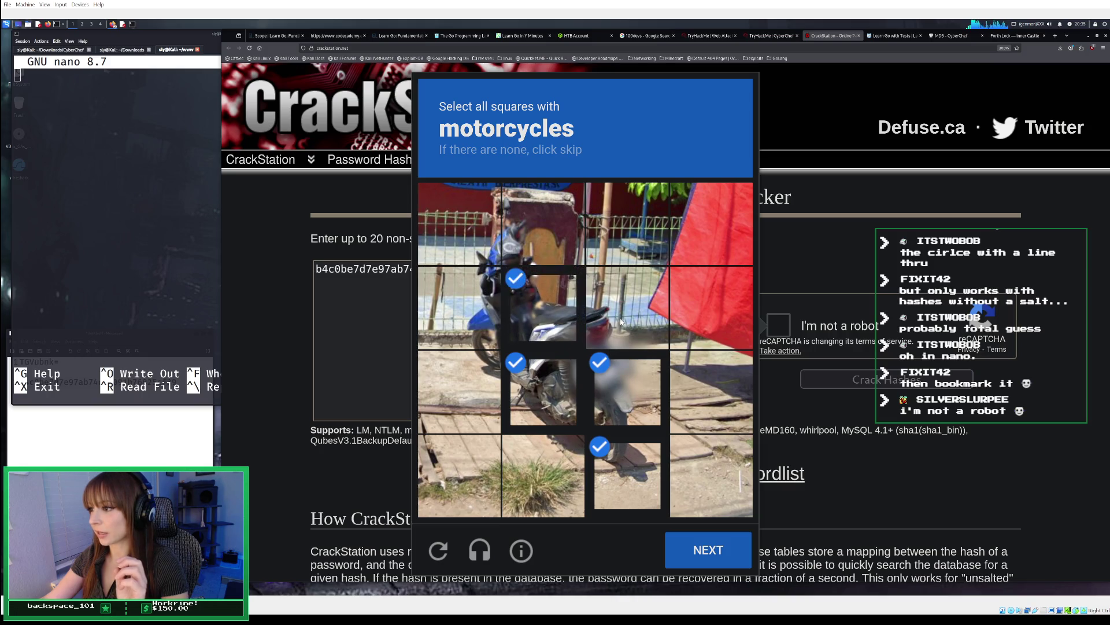
left_click(619, 306)
left_click(481, 389)
left_click(480, 289)
left_click(494, 244)
left_click(541, 225)
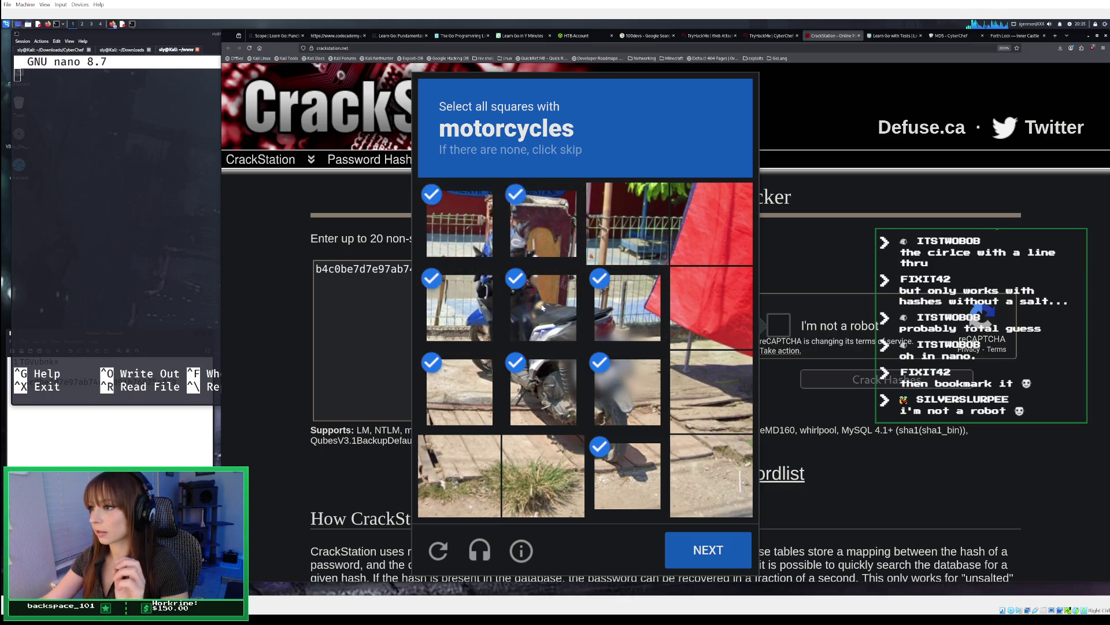
left_click(731, 565)
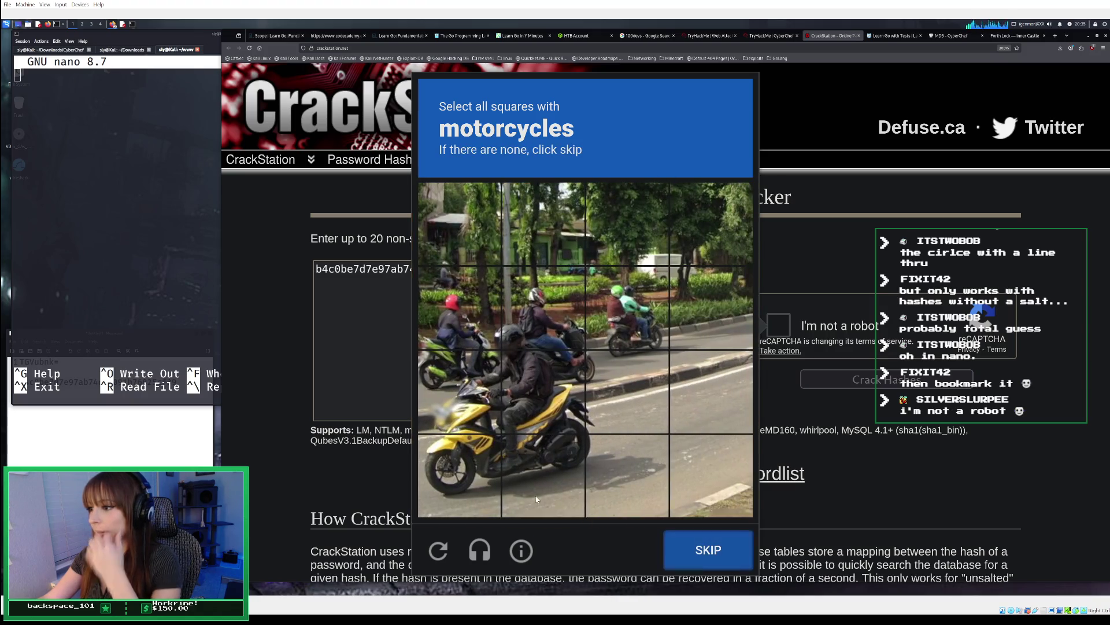
Step: Mark every motorcycle tile in the next image, including the green-jacket rider, and submit
left_click(535, 468)
left_click(456, 392)
left_click(460, 472)
left_click(544, 390)
left_click(594, 411)
left_click(624, 472)
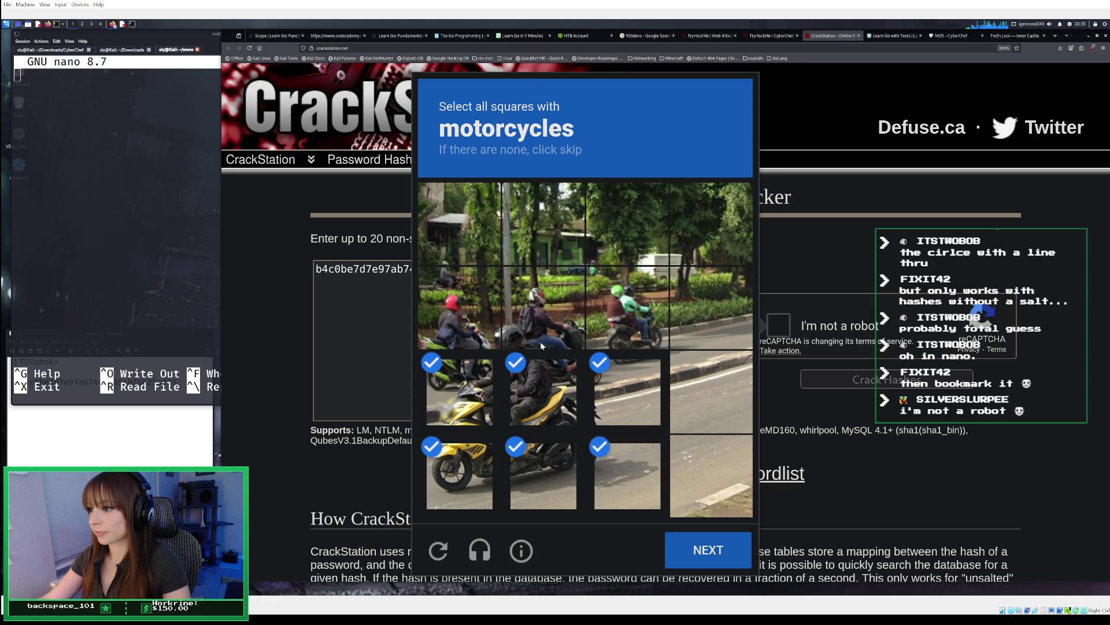
left_click(540, 341)
left_click(463, 310)
left_click(639, 321)
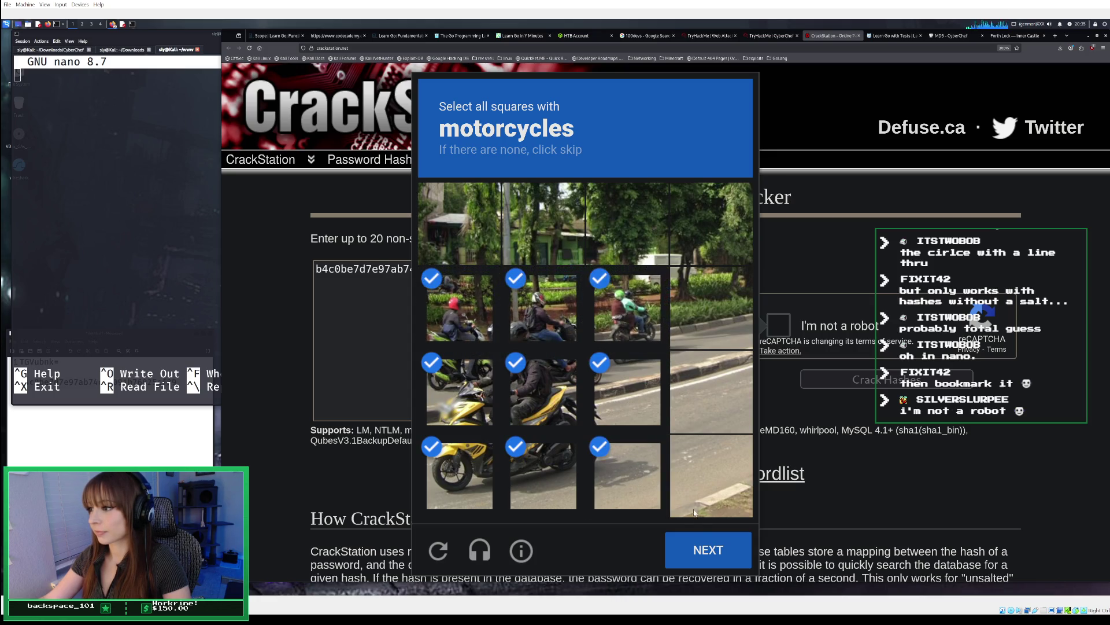
left_click(710, 553)
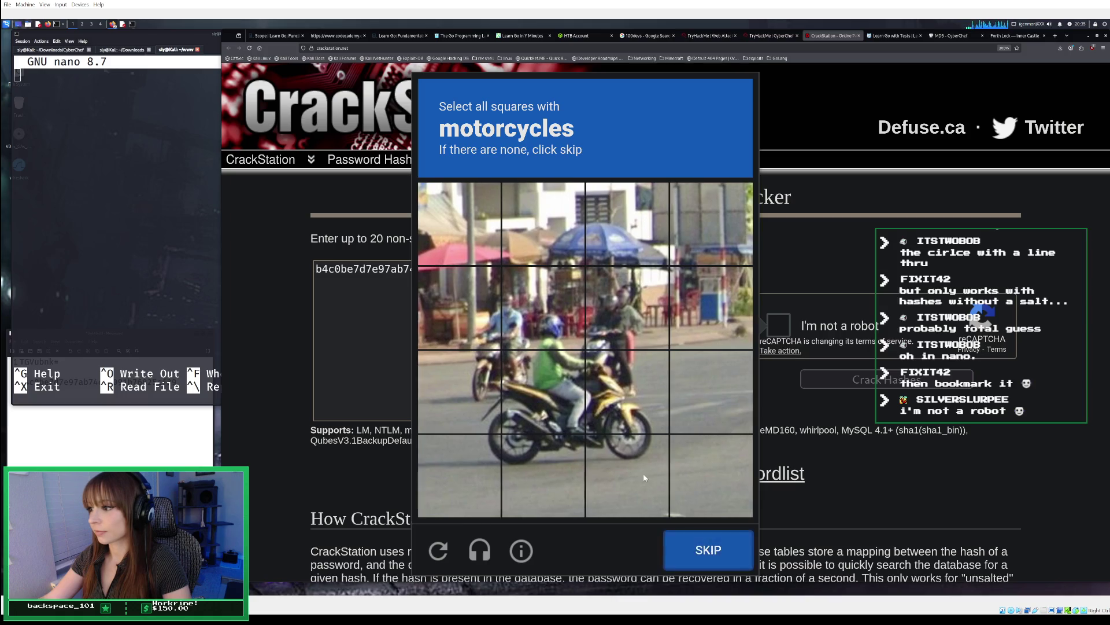
Step: Select the final motorcycle image's tiles, correcting one wrong tile, and submit
left_click(642, 473)
left_click(574, 445)
left_click(532, 404)
left_click(482, 414)
left_click(460, 472)
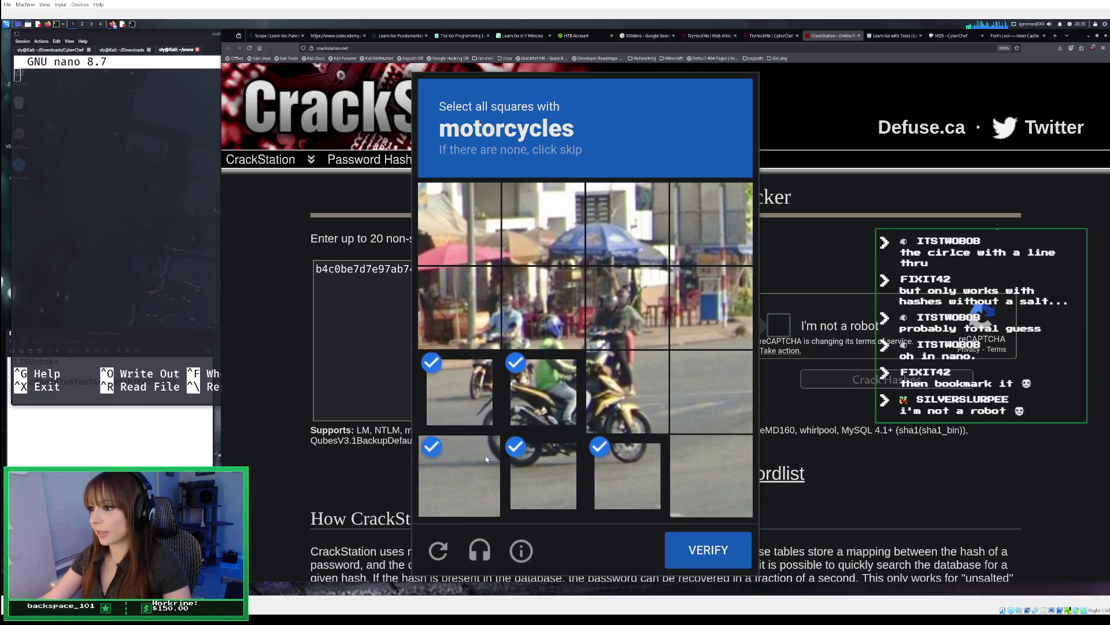
left_click(605, 408)
left_click(624, 309)
left_click(532, 315)
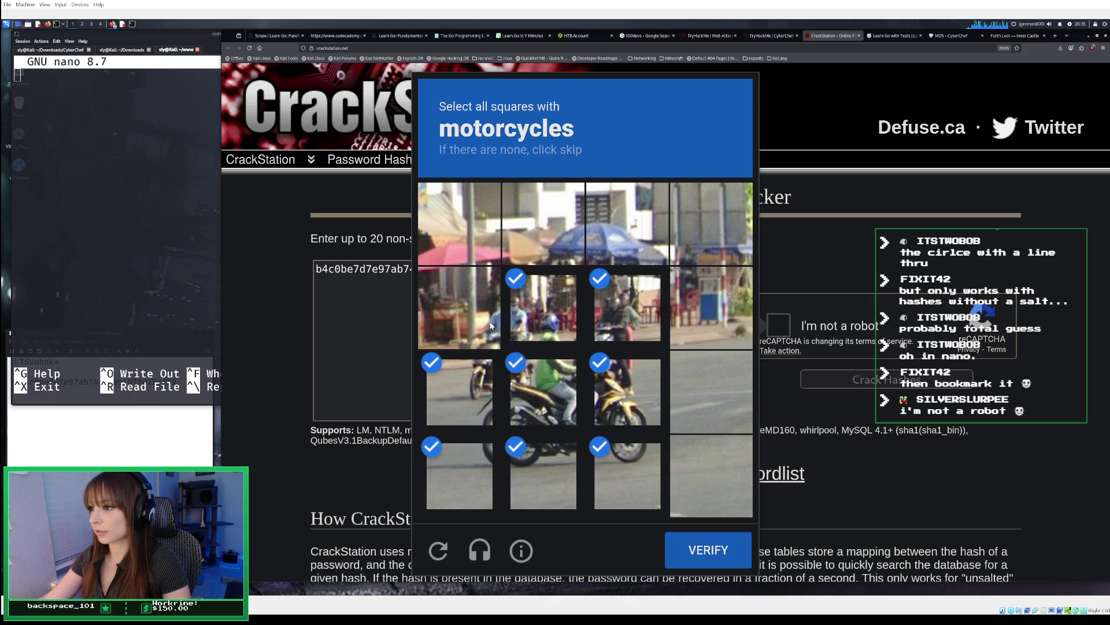
left_click(533, 329)
left_click(518, 328)
left_click(460, 320)
left_click(691, 554)
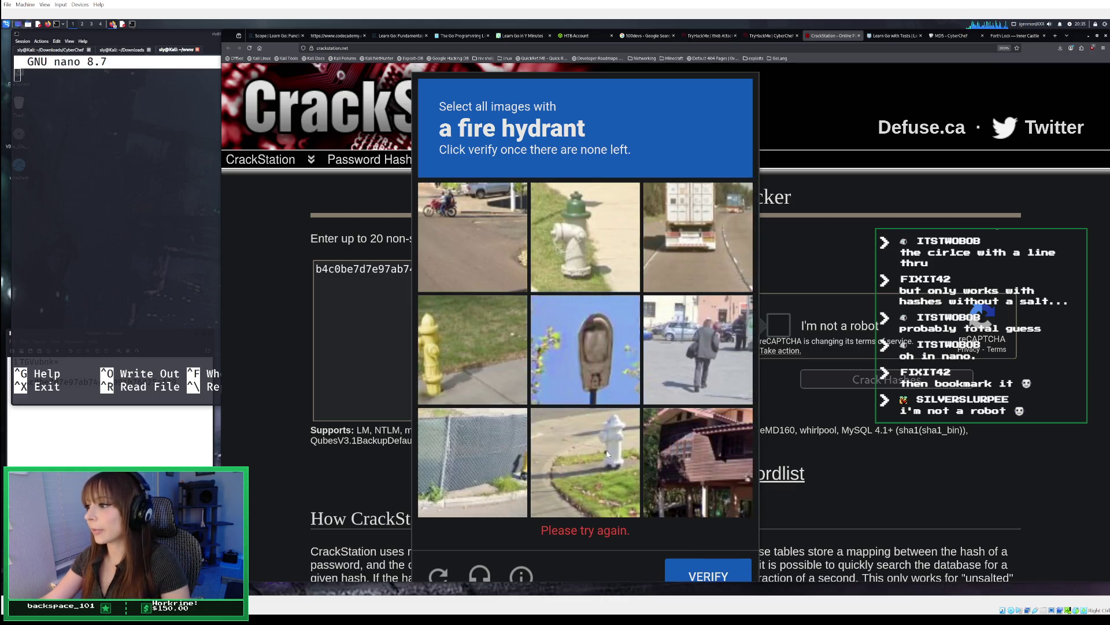
Step: Mark the fire hydrant tiles, verify, and crack the MD5 hash as an exact match
left_click(590, 267)
left_click(586, 414)
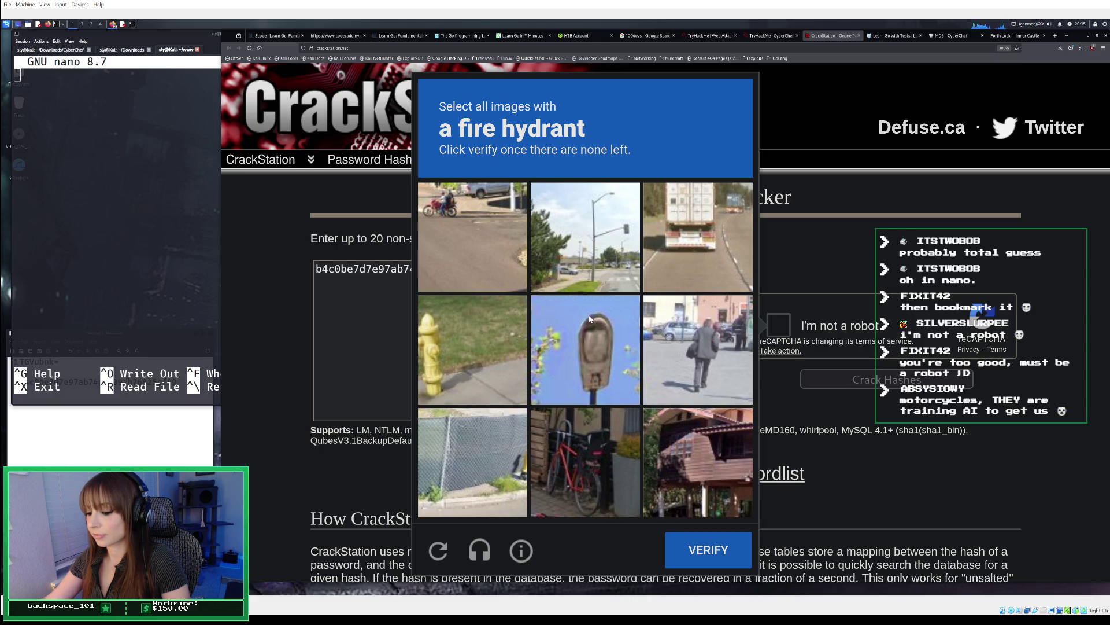
left_click(492, 331)
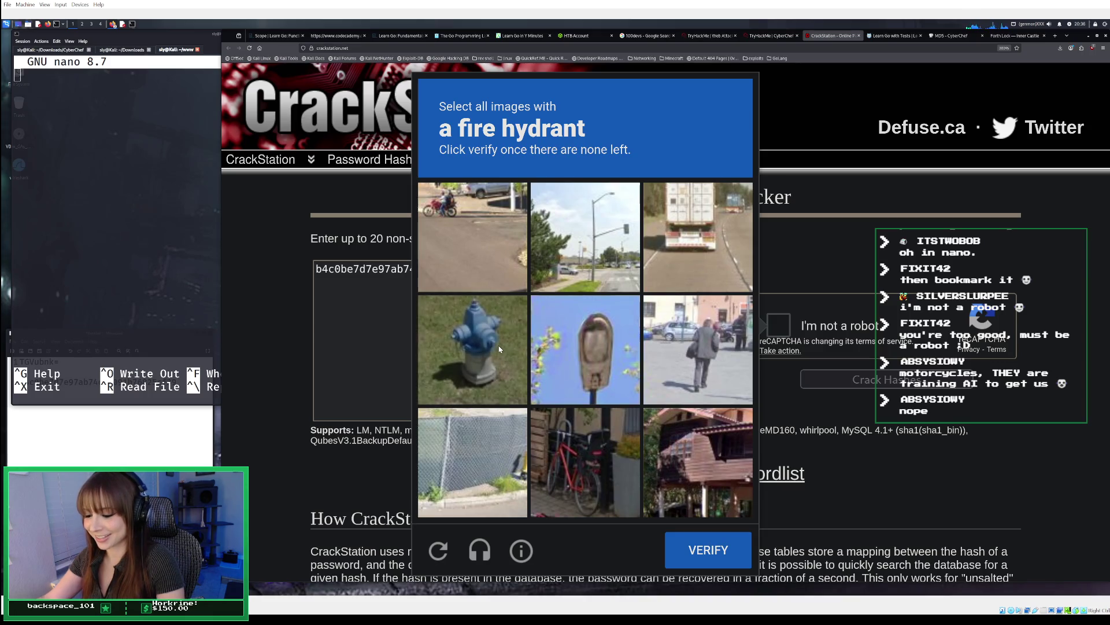
left_click(500, 349)
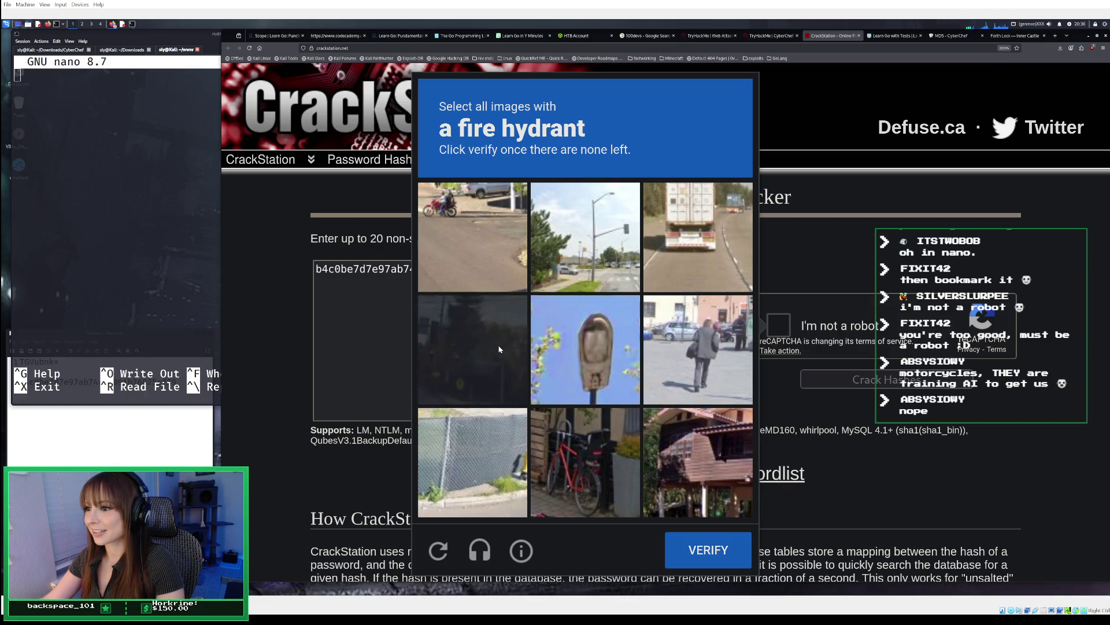
left_click(709, 556)
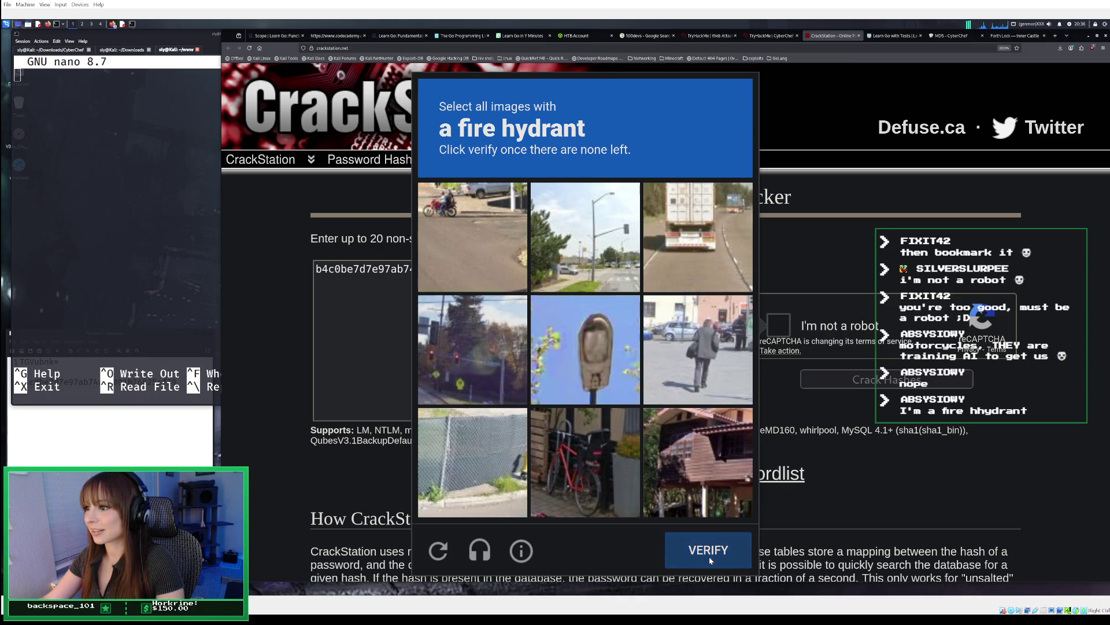
left_click(891, 383)
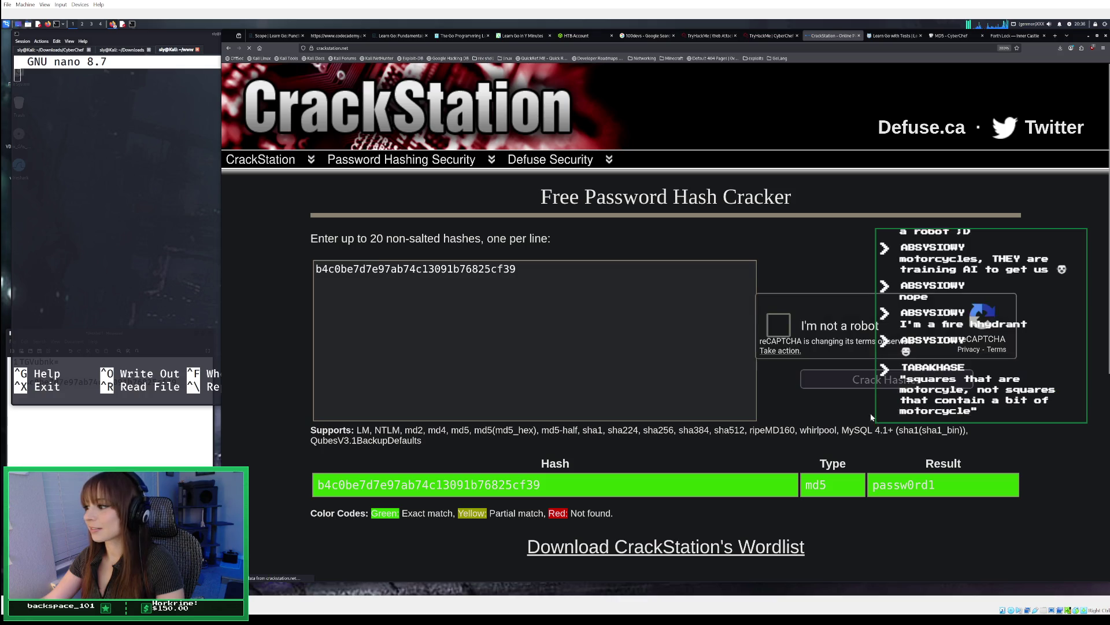
Step: Copy the cracked password from CrackStation's result and bring it to the Inner Castle password field
left_click_drag(940, 486, 872, 490)
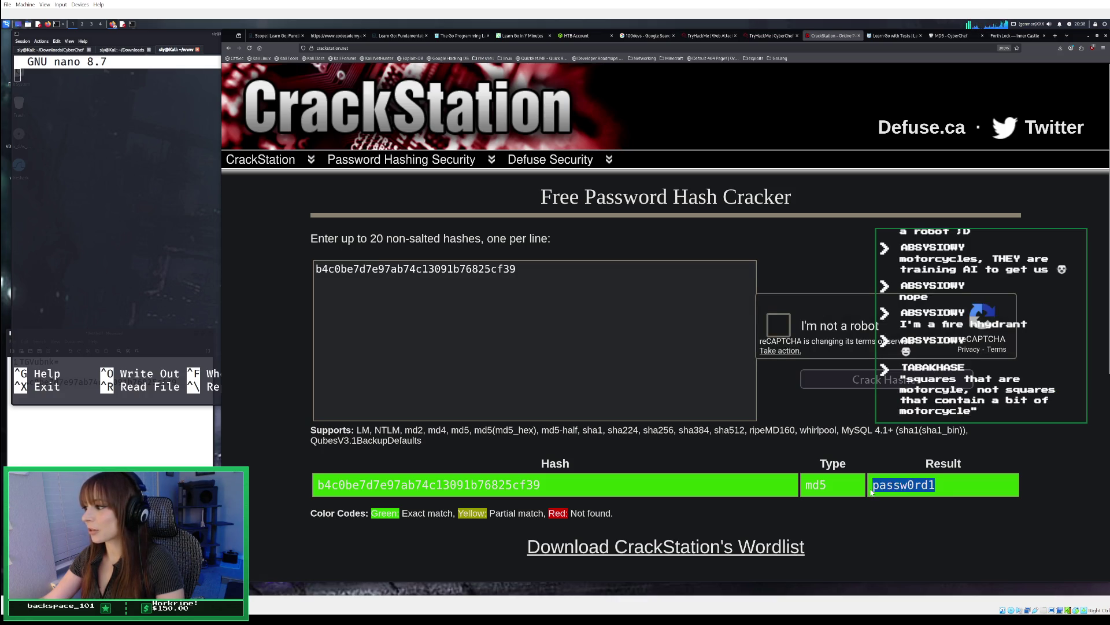
right_click(874, 489)
left_click(896, 493)
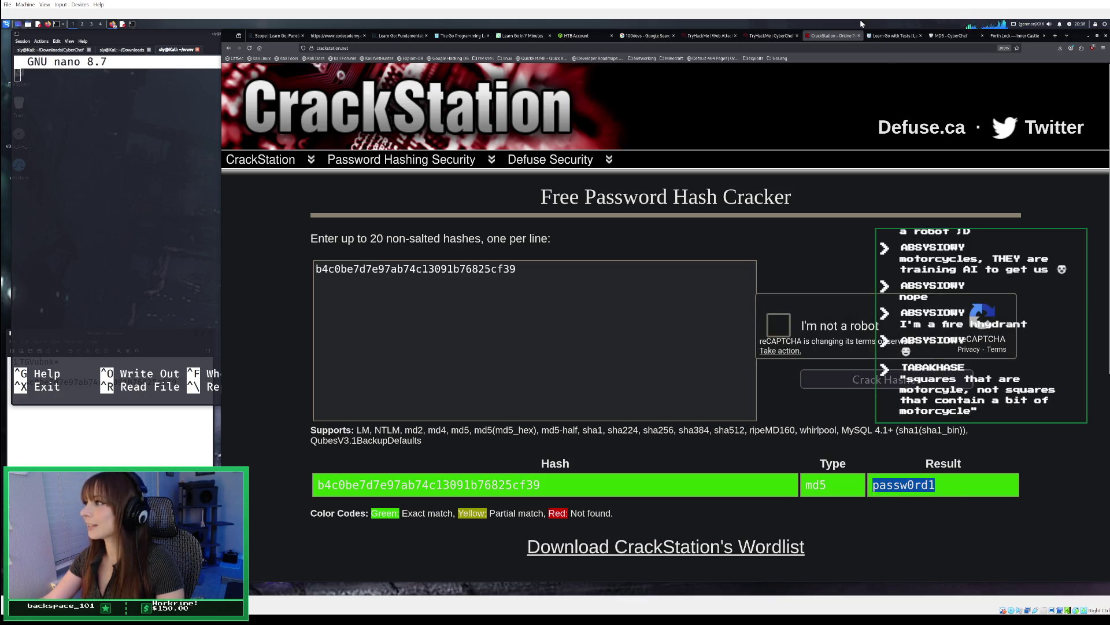
left_click(997, 36)
left_click(748, 255)
right_click(747, 248)
Step: Paste the cracked password into the Inner Castle login to breach the lock, then return to CrackStation
left_click(760, 295)
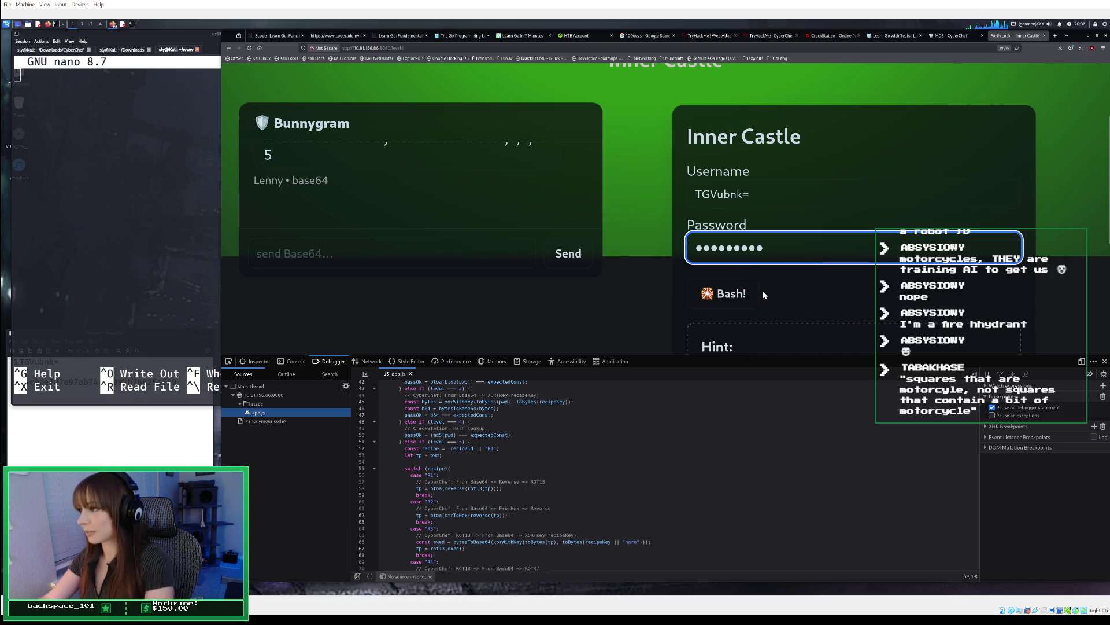
key("Return")
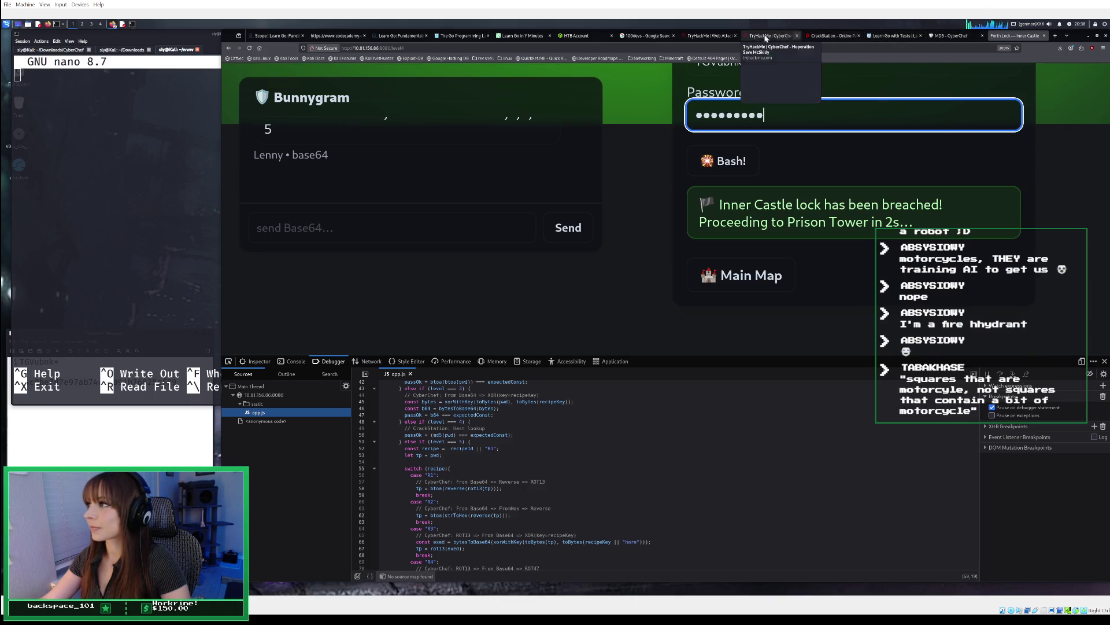
left_click(853, 35)
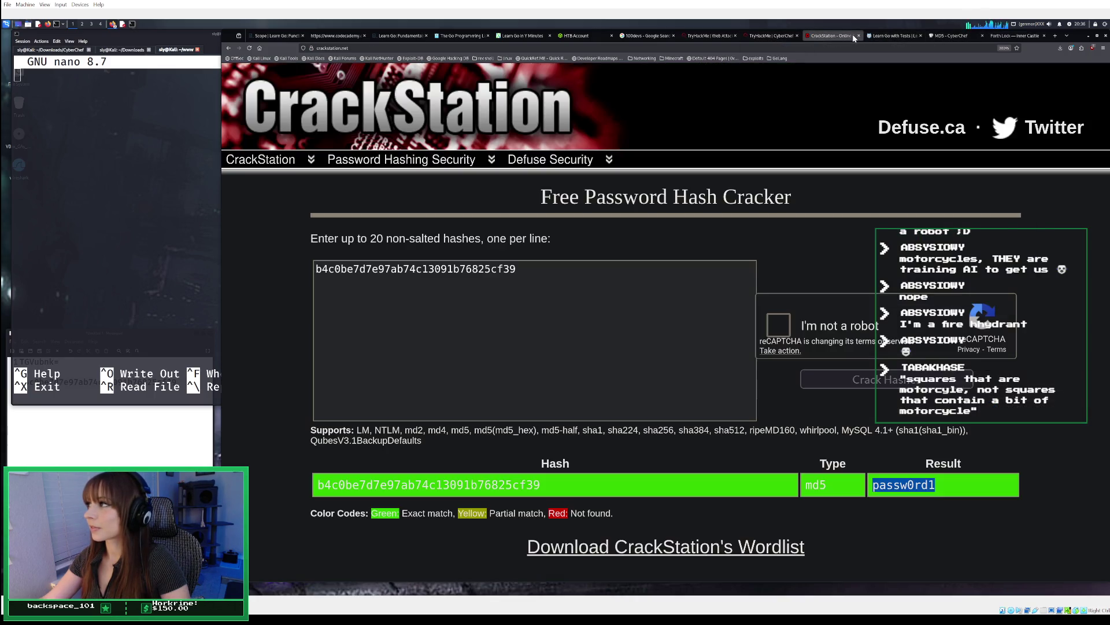
Step: Bookmark CrackStation into a new 'GoTutorials' folder on the Bookmarks Toolbar
left_click(1017, 48)
left_click(990, 104)
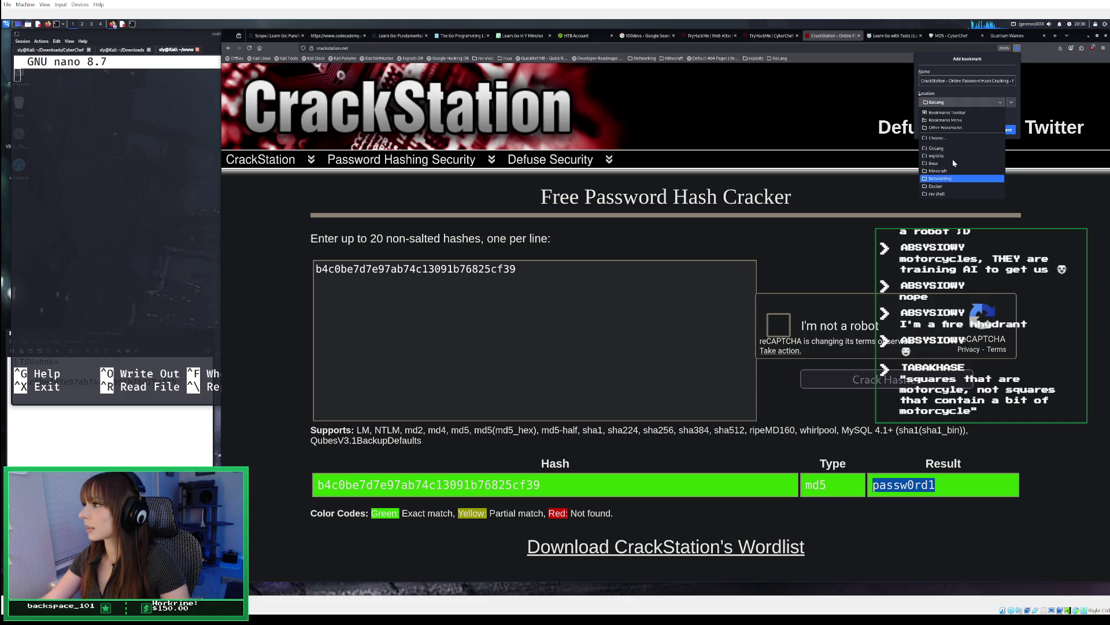
left_click(955, 139)
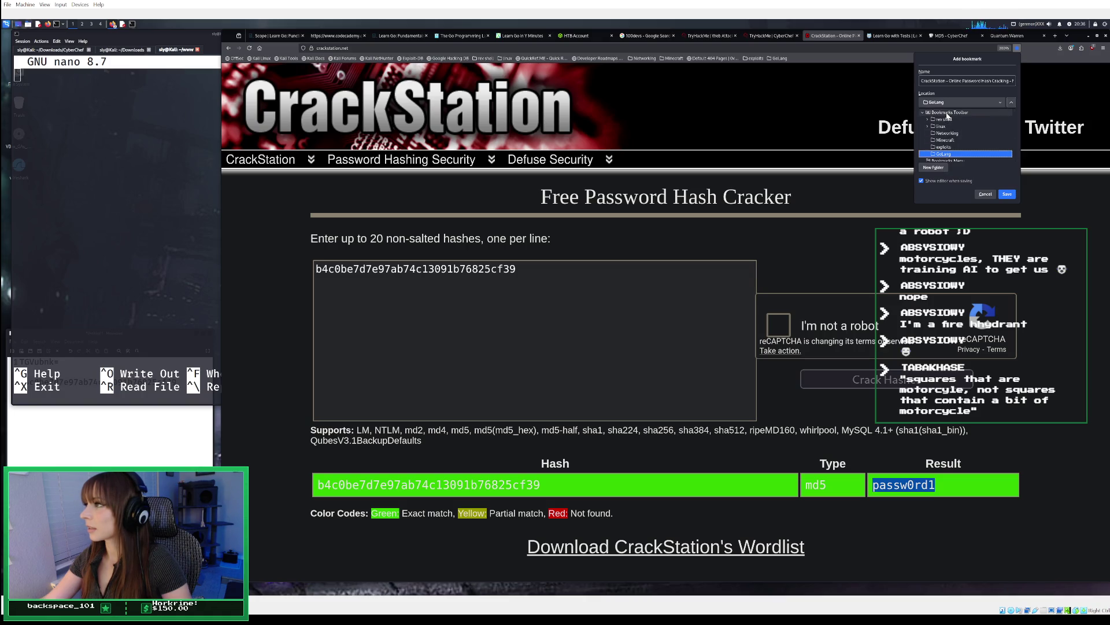
left_click(948, 113)
left_click(945, 167)
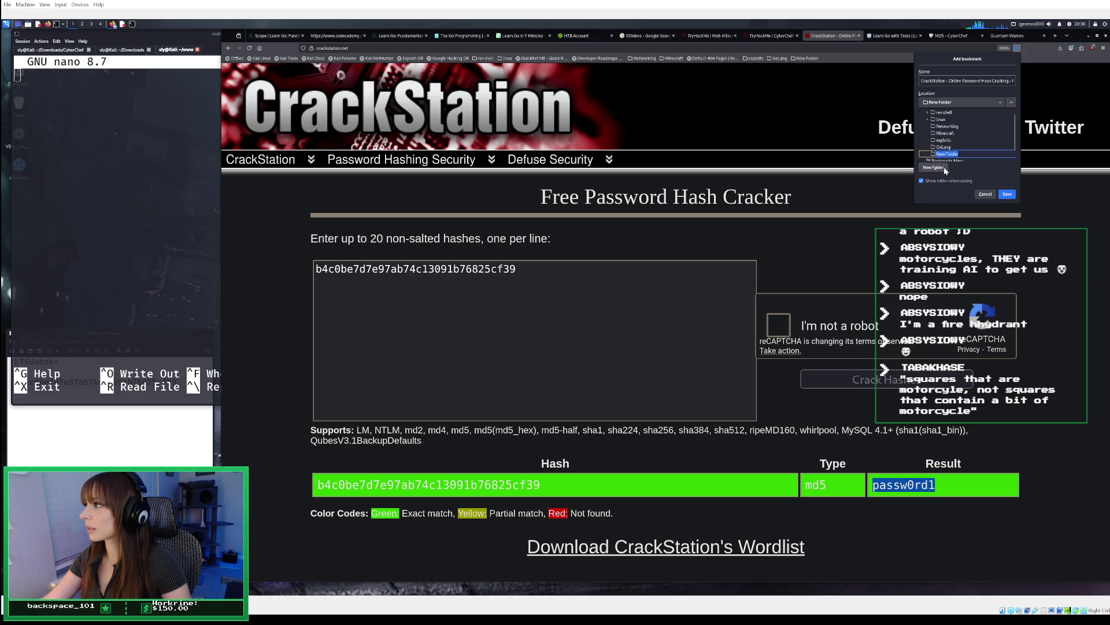
type("GoTutorials")
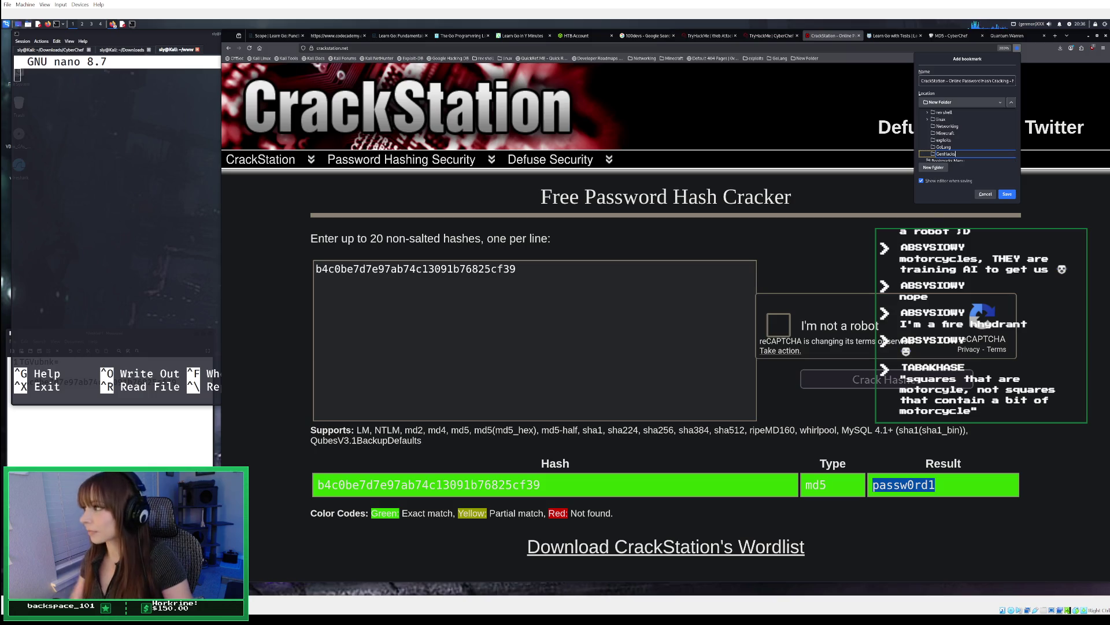
left_click(1006, 194)
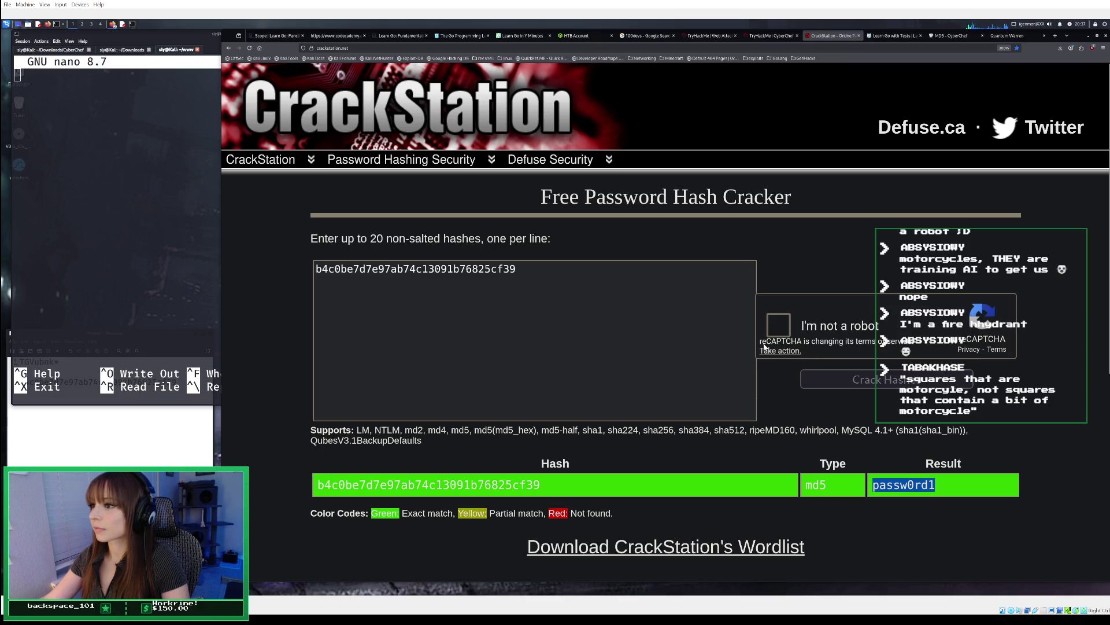
left_click(768, 37)
Step: Paste the cracked password as the fourth-lock answer and submit it
scroll(756, 350, "down", 5)
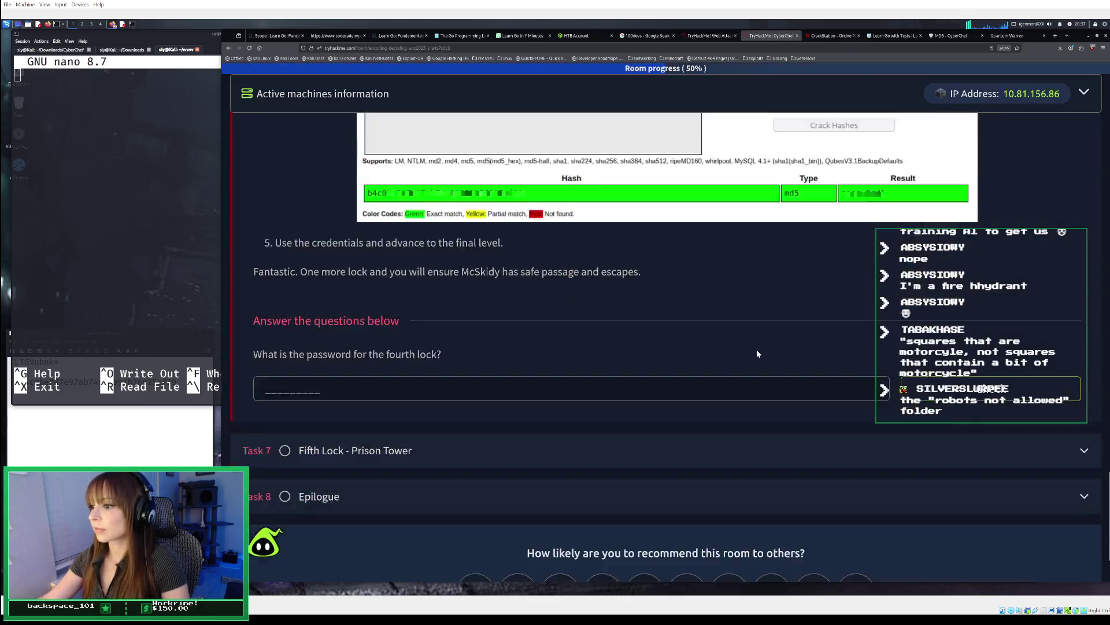
left_click(321, 275)
right_click(315, 283)
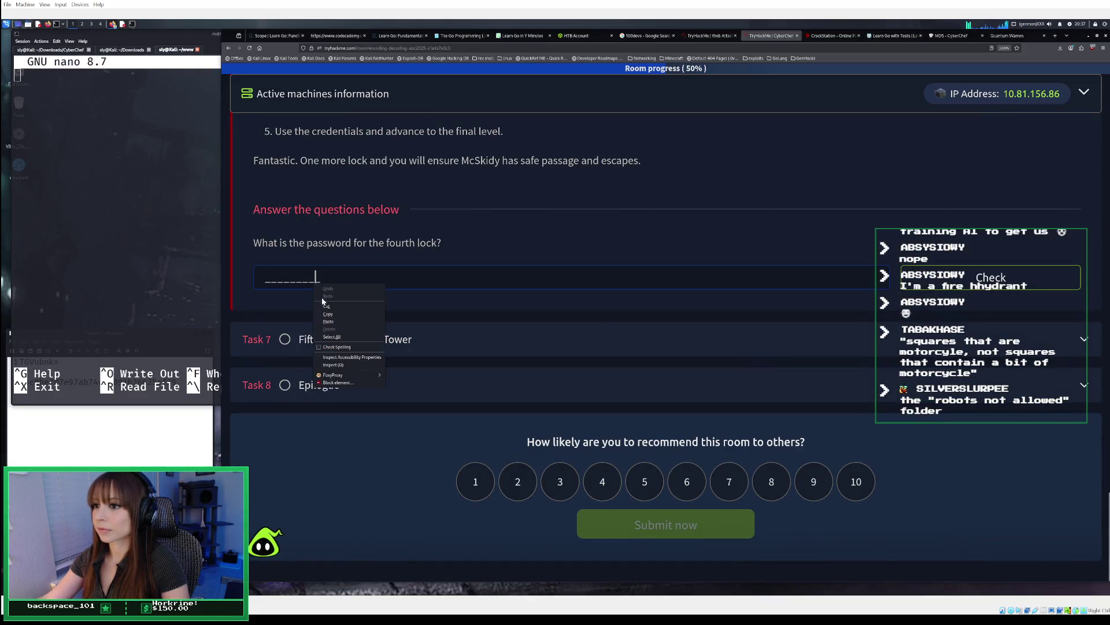
left_click(329, 321)
key("Return")
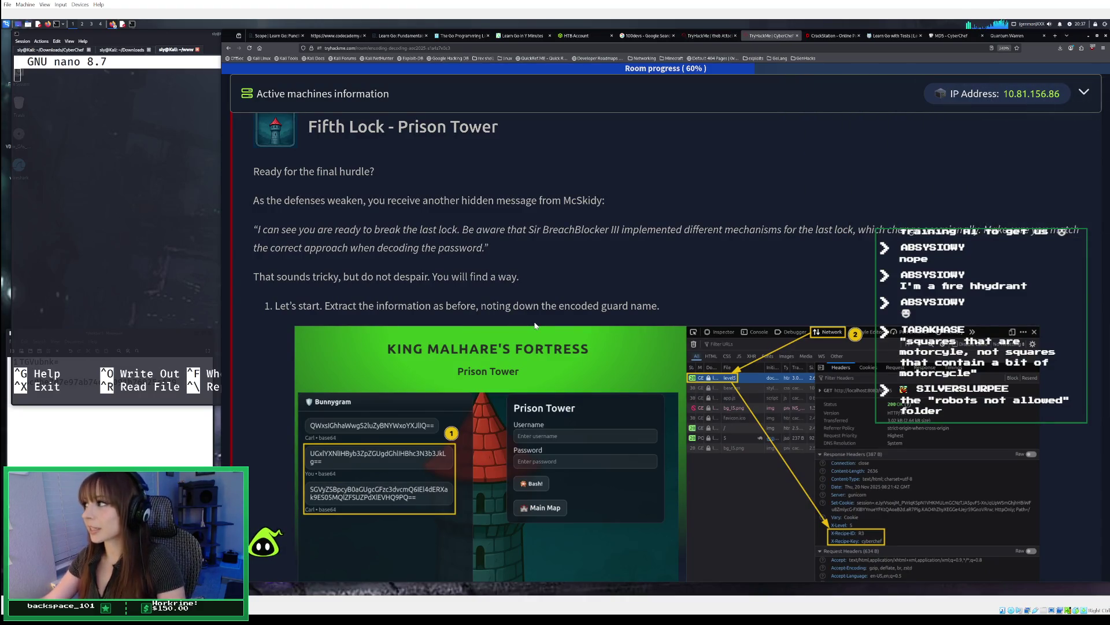
Step: Add one hour to the target machine's expiry from the Active machines panel
left_click(1079, 93)
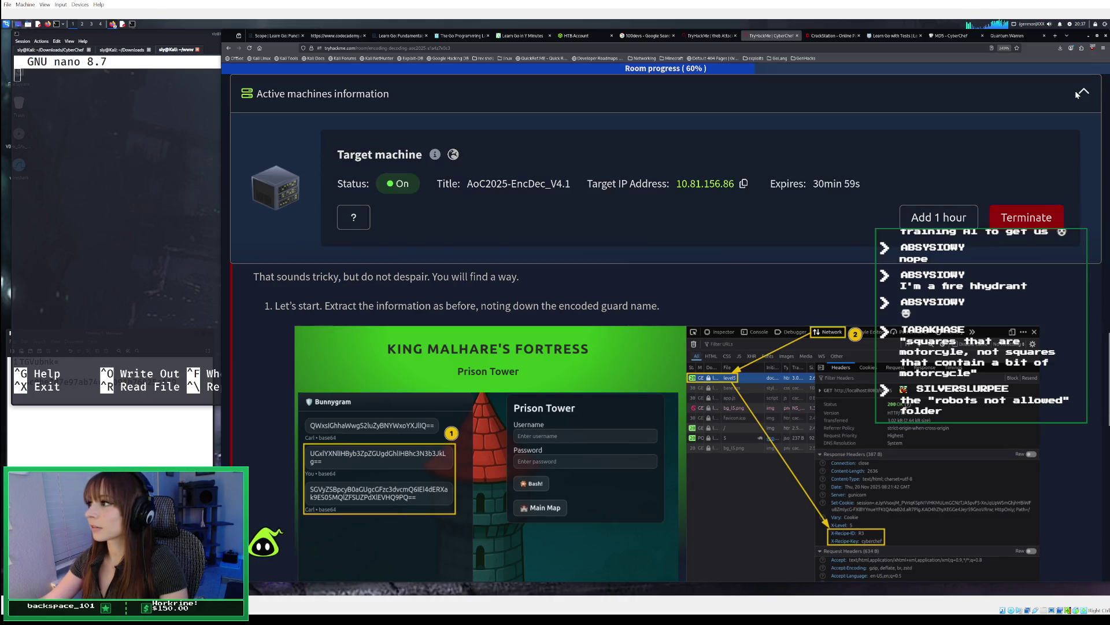
left_click(1079, 93)
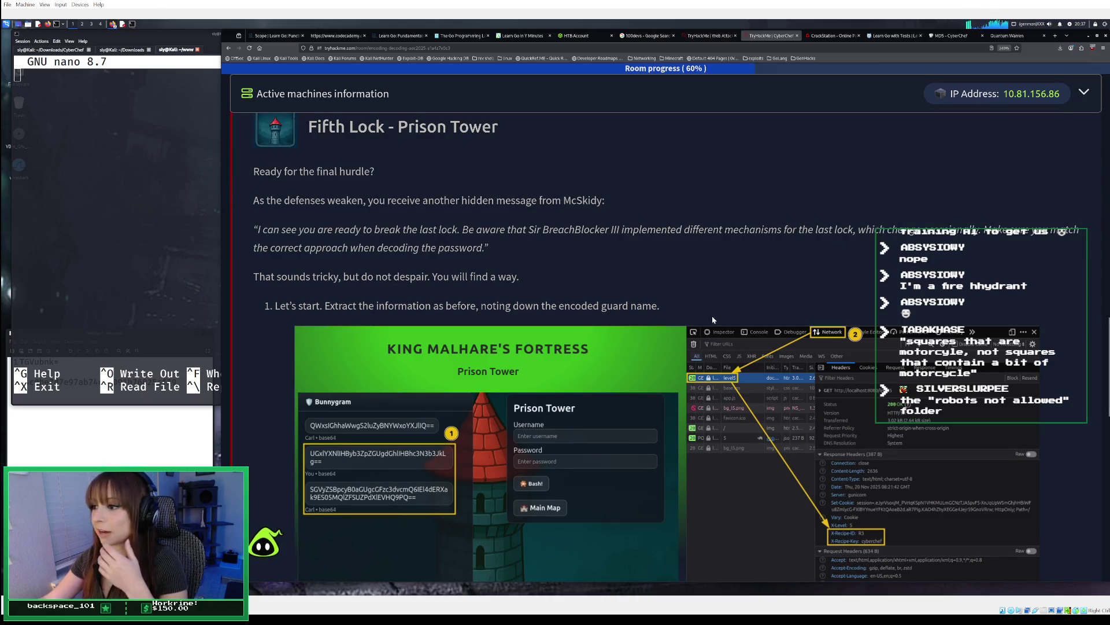
left_click(1079, 93)
left_click(936, 216)
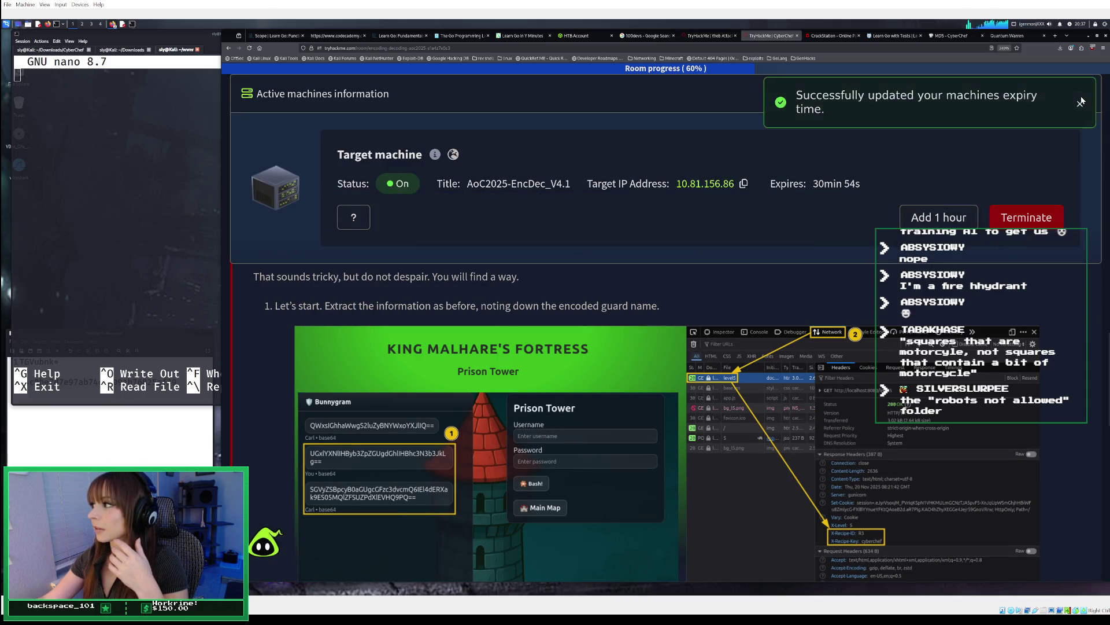
left_click(1079, 102)
left_click(1082, 96)
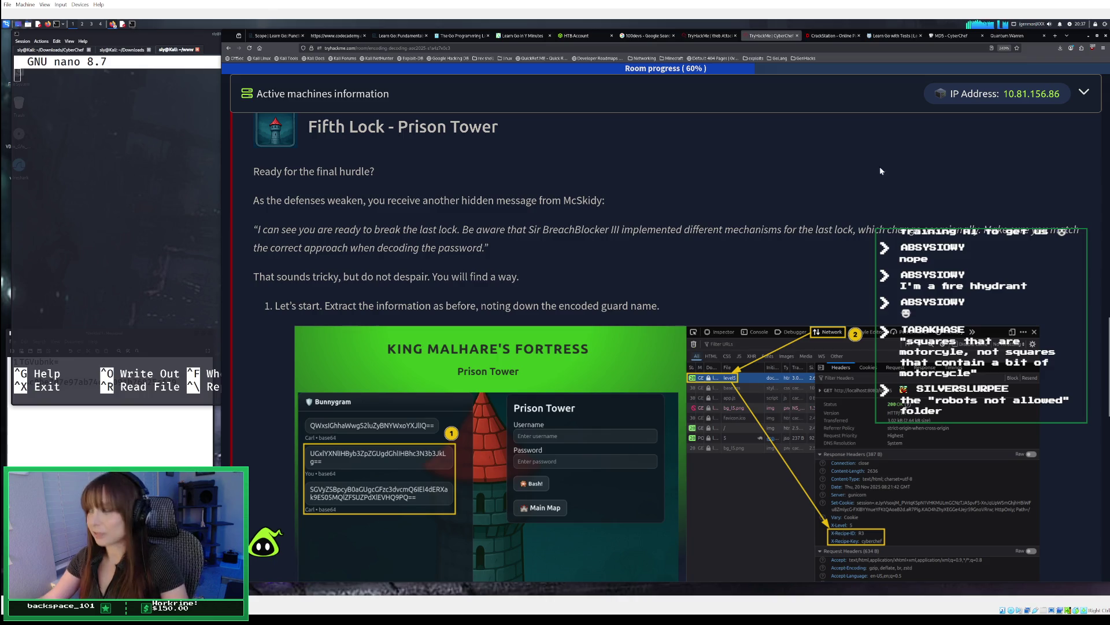
Step: Close the CrackStation tab
left_click(1018, 37)
left_click(828, 37)
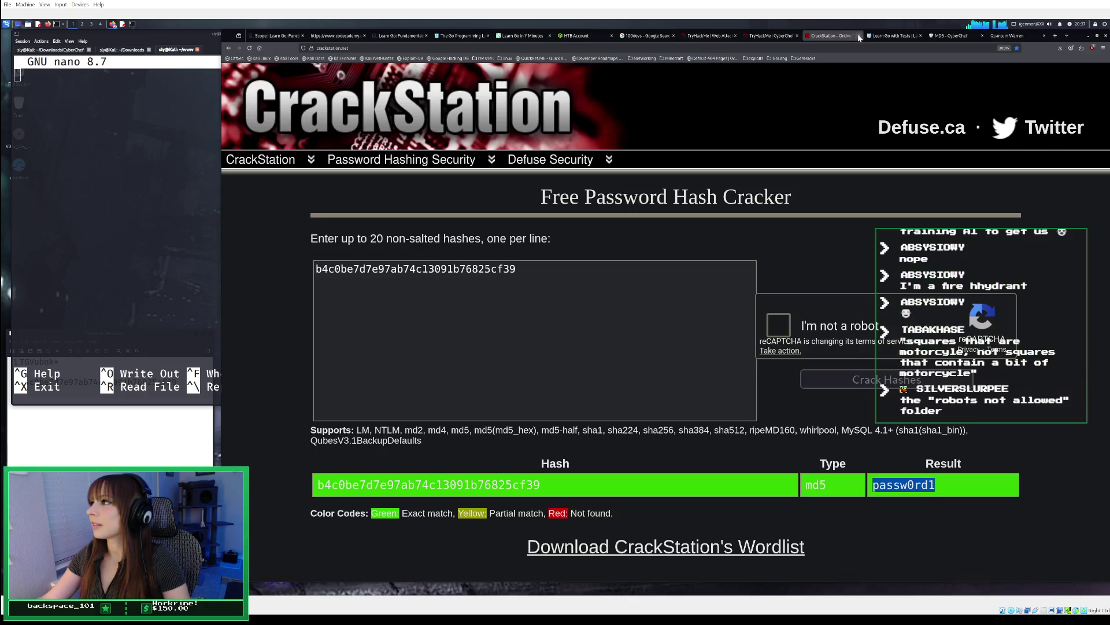
left_click(859, 36)
Step: Google 'how to pass a captcha with motocycles' in a new tab, then close the results
left_click(999, 36)
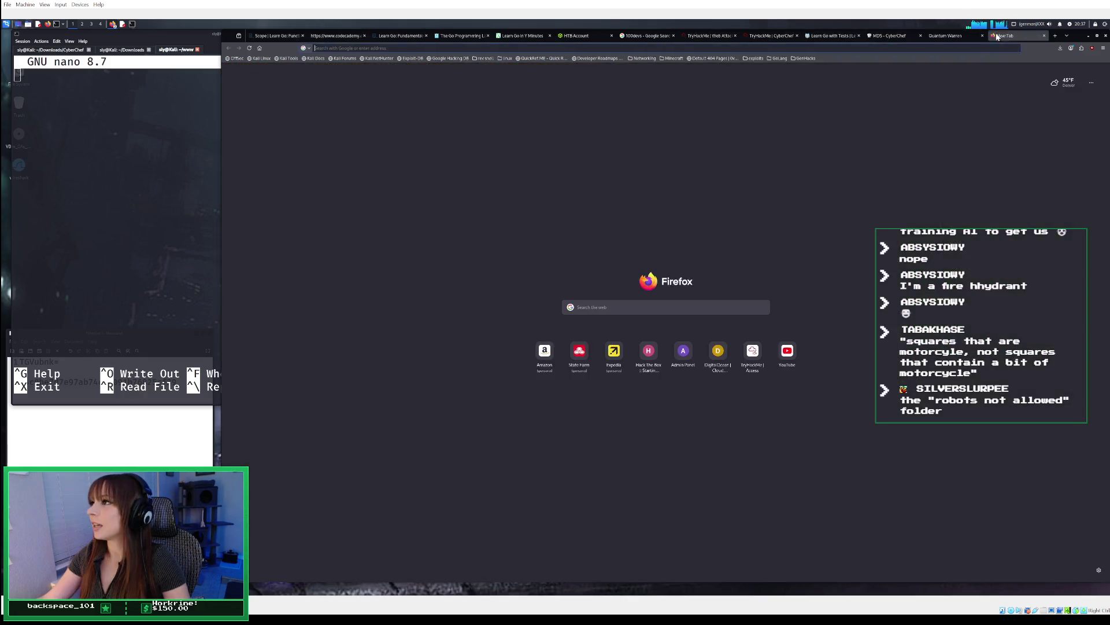
left_click(965, 50)
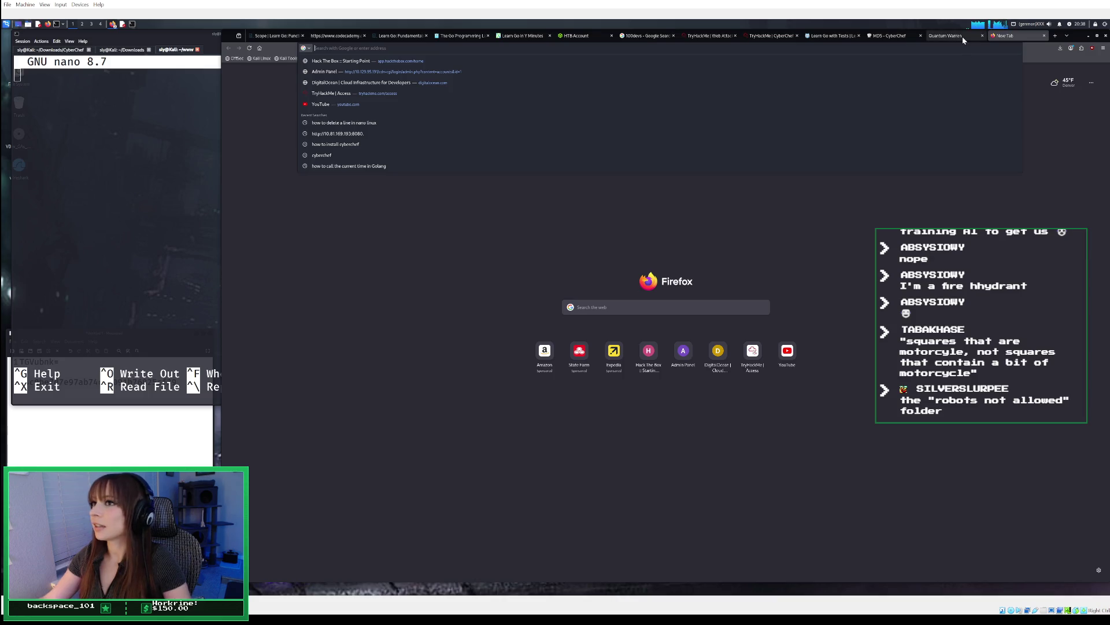
mouse_move(962, 37)
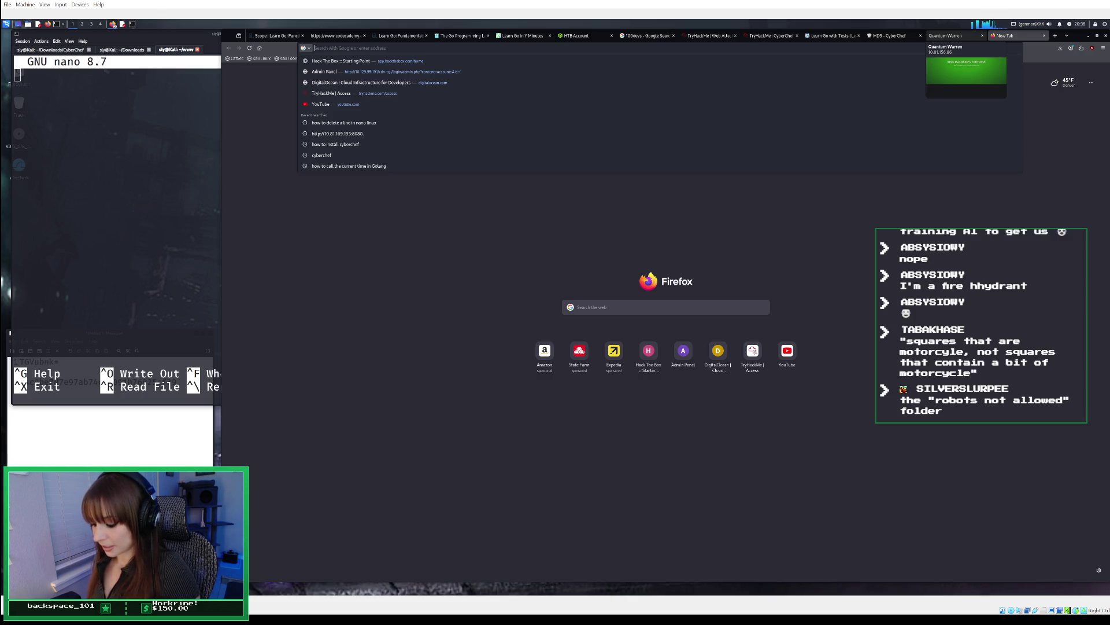
type("how to pass a captcha with motoc")
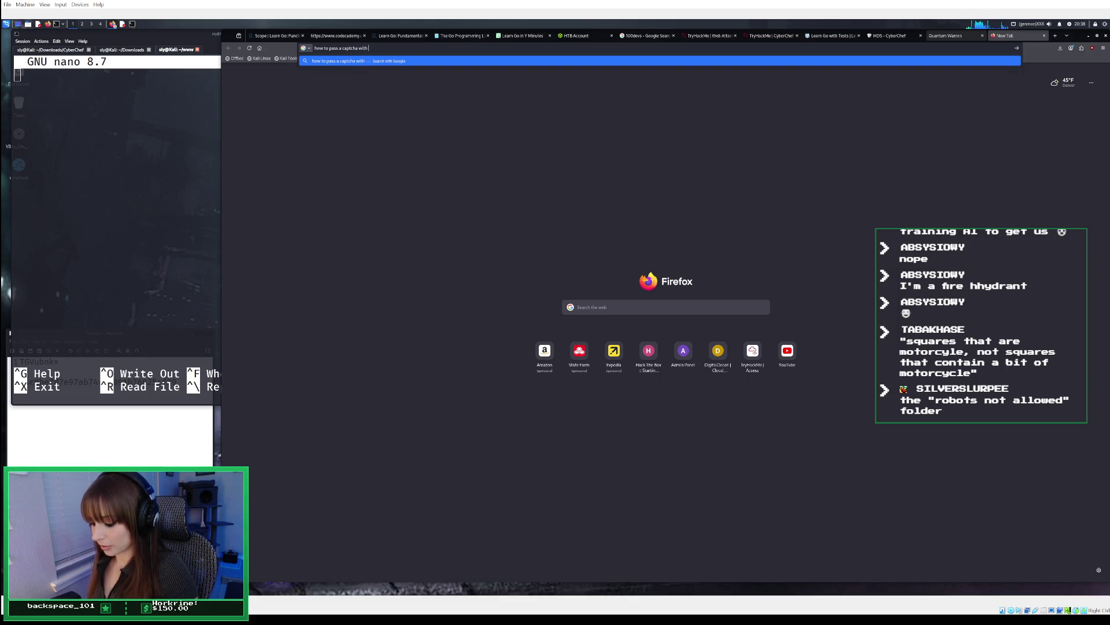
type("ycles")
key("Return")
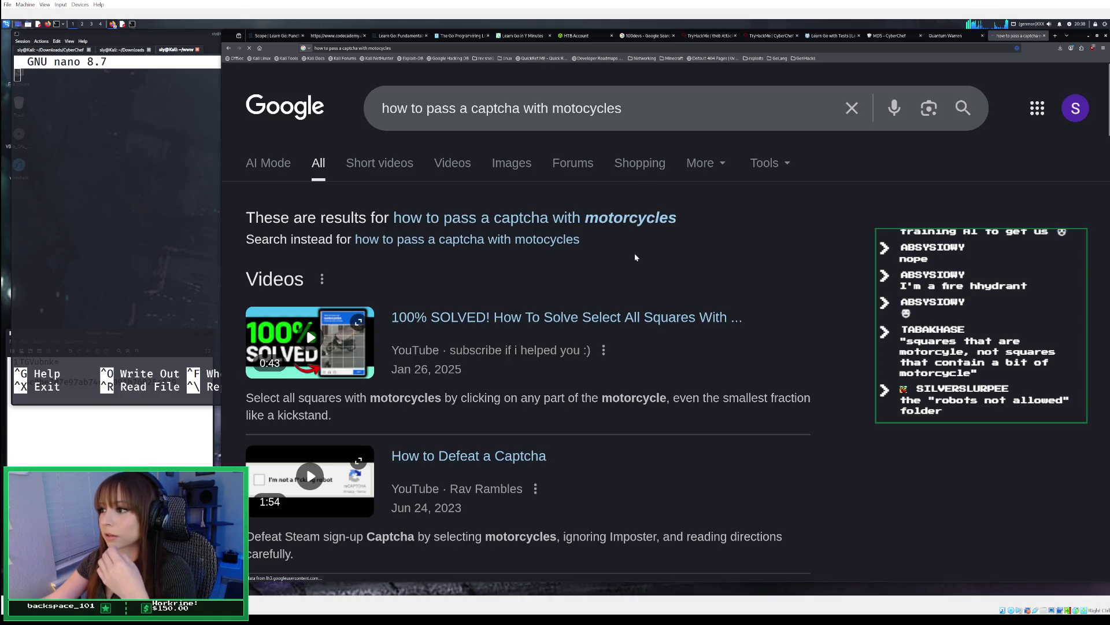
scroll(530, 311, "down", 8)
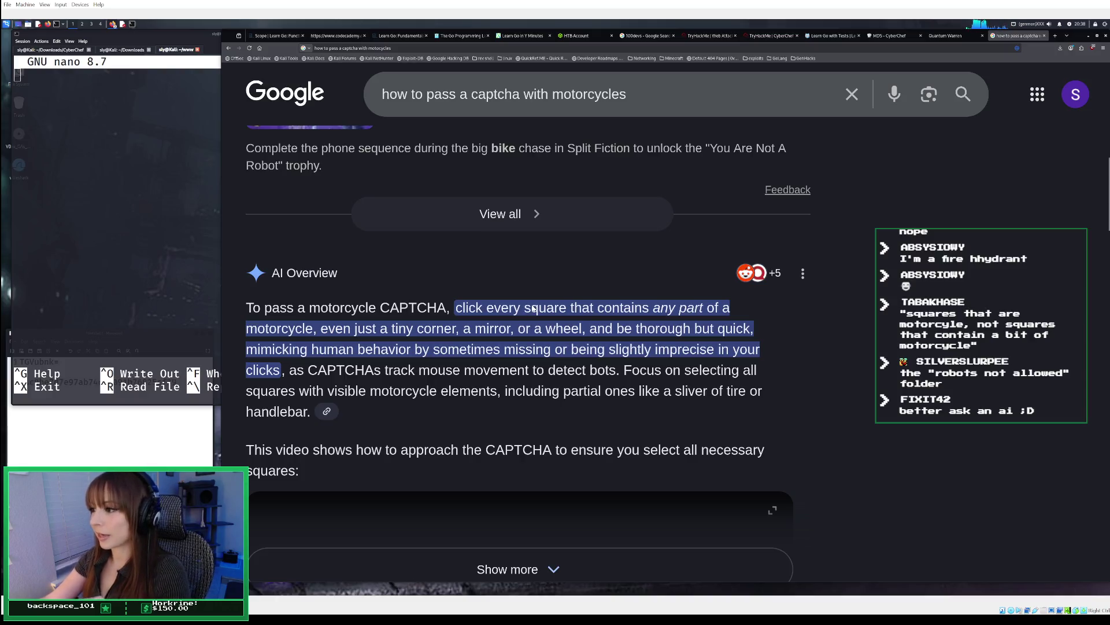
left_click(1045, 35)
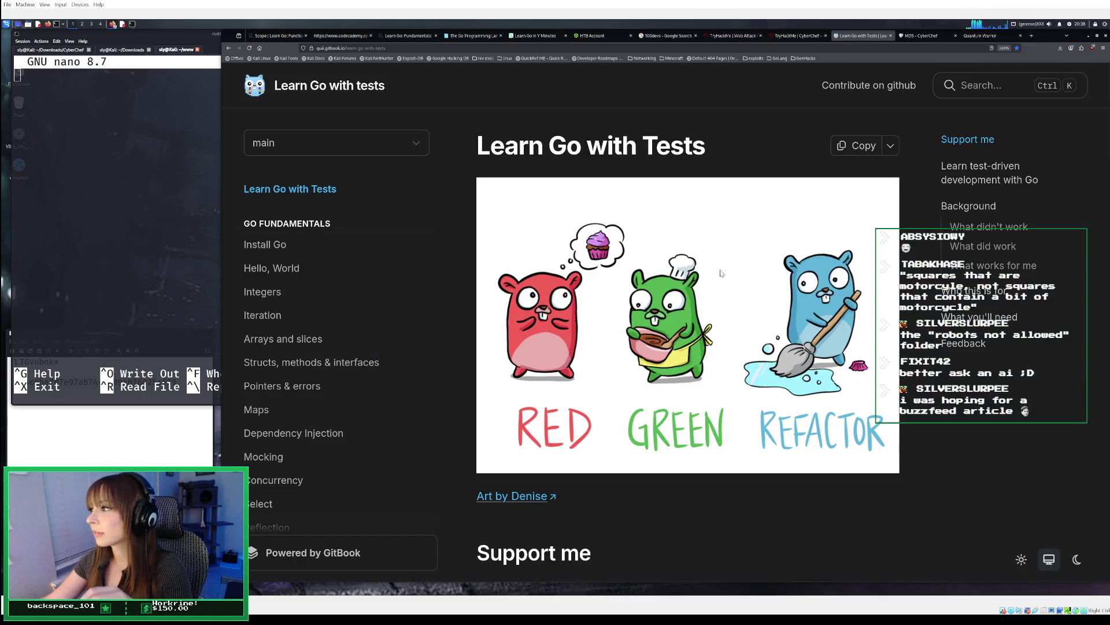
Step: Move the Learn Go with Tests tab beside the Go tutorial tabs, then return to King Malhare's Fortress
left_click(928, 36)
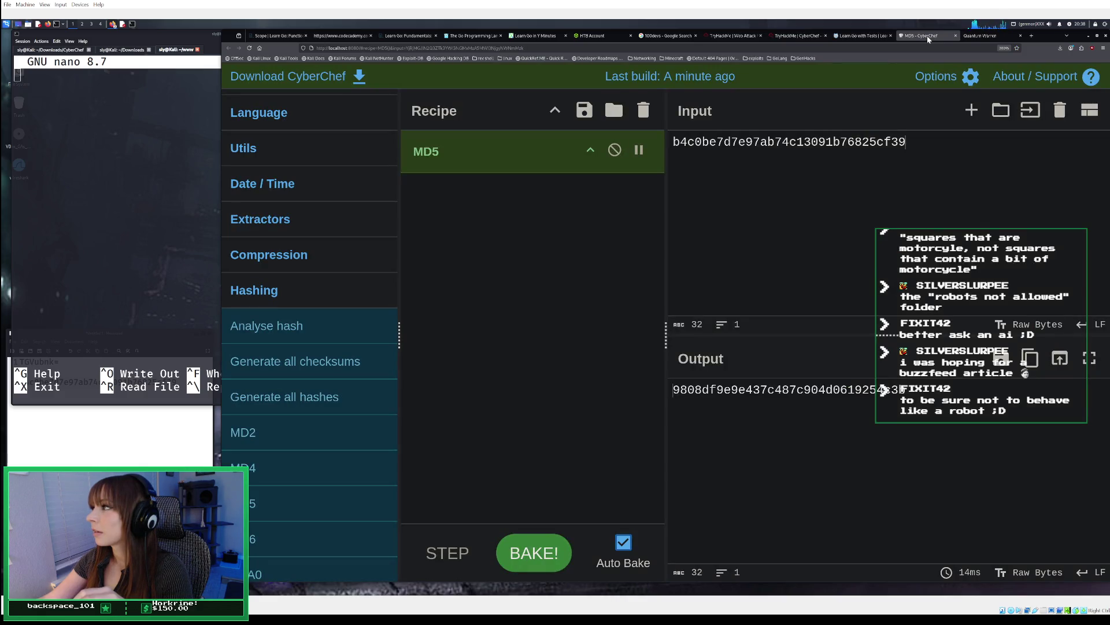
left_click_drag(862, 36, 522, 37)
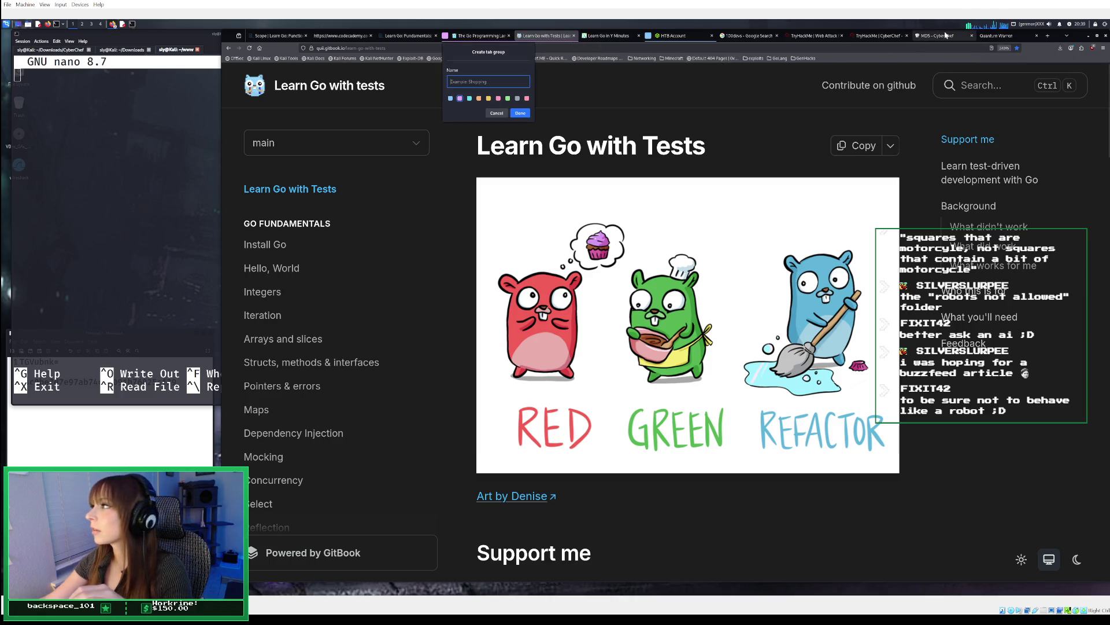
left_click(945, 35)
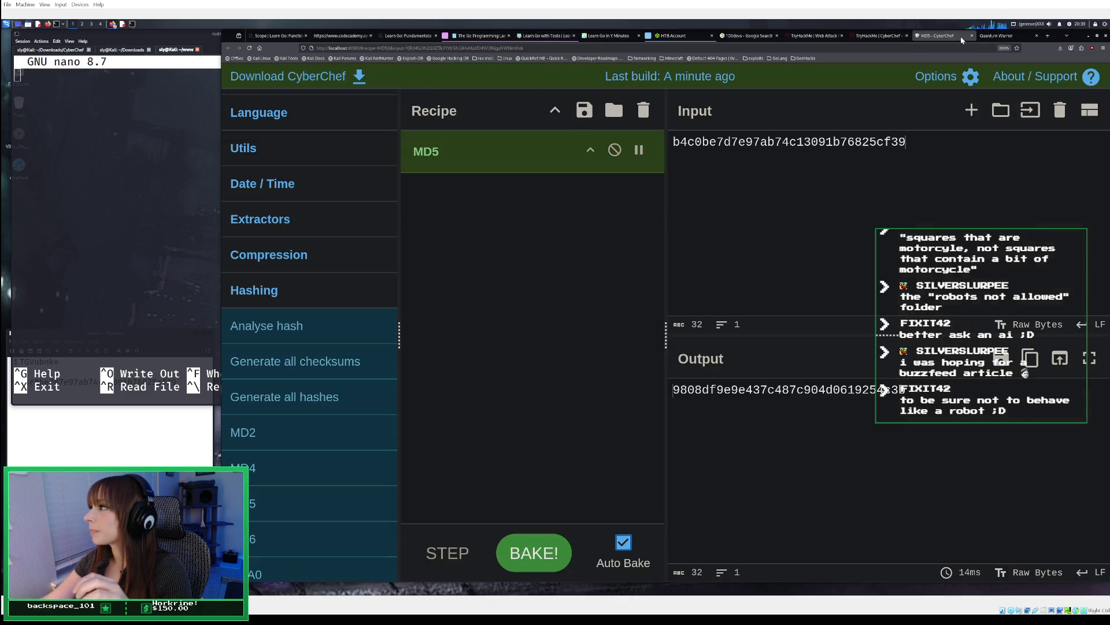
left_click(1001, 37)
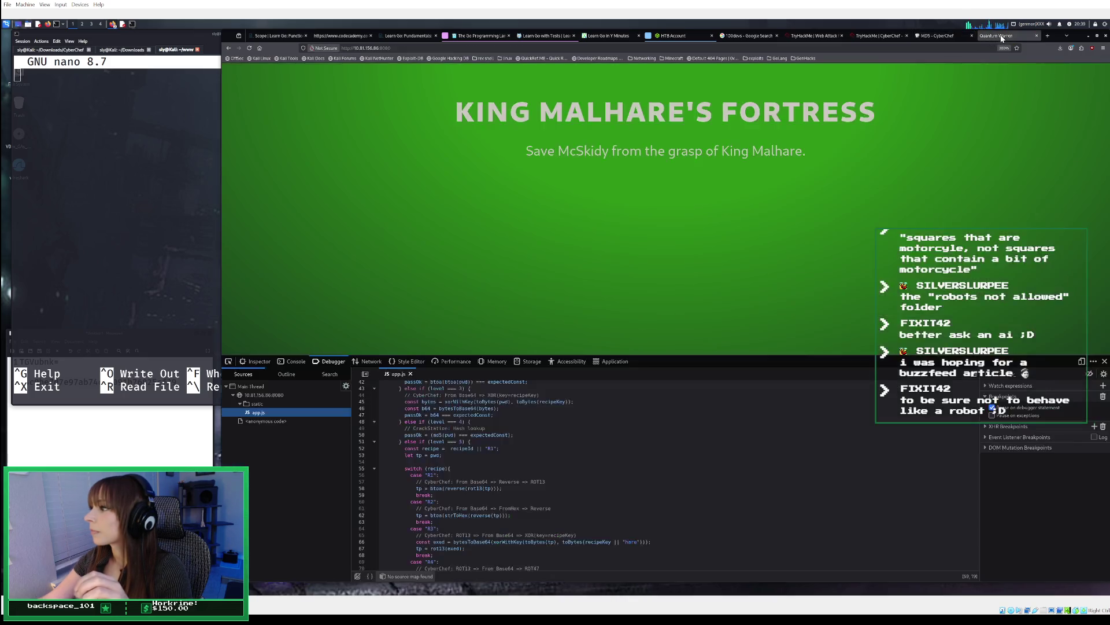
scroll(632, 471, "down", 4)
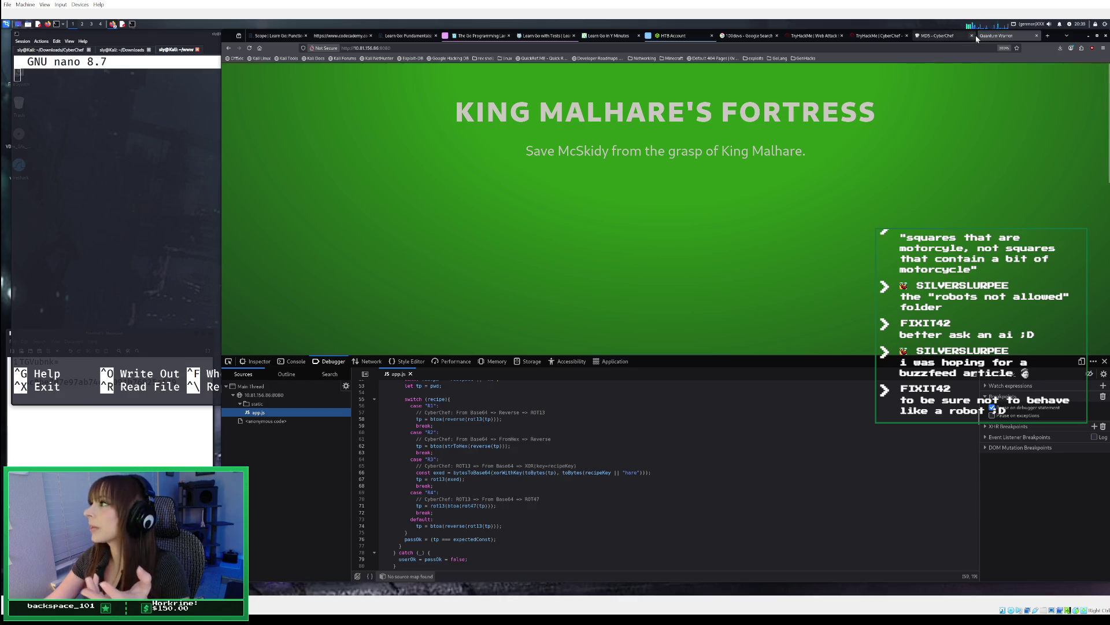
left_click(937, 36)
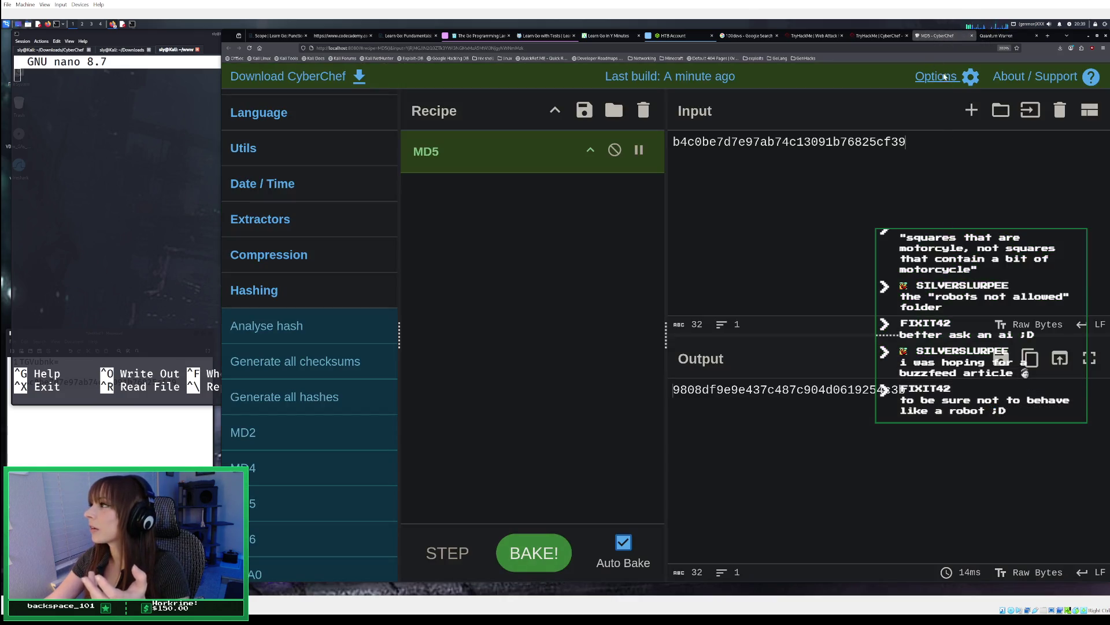
mouse_move(886, 37)
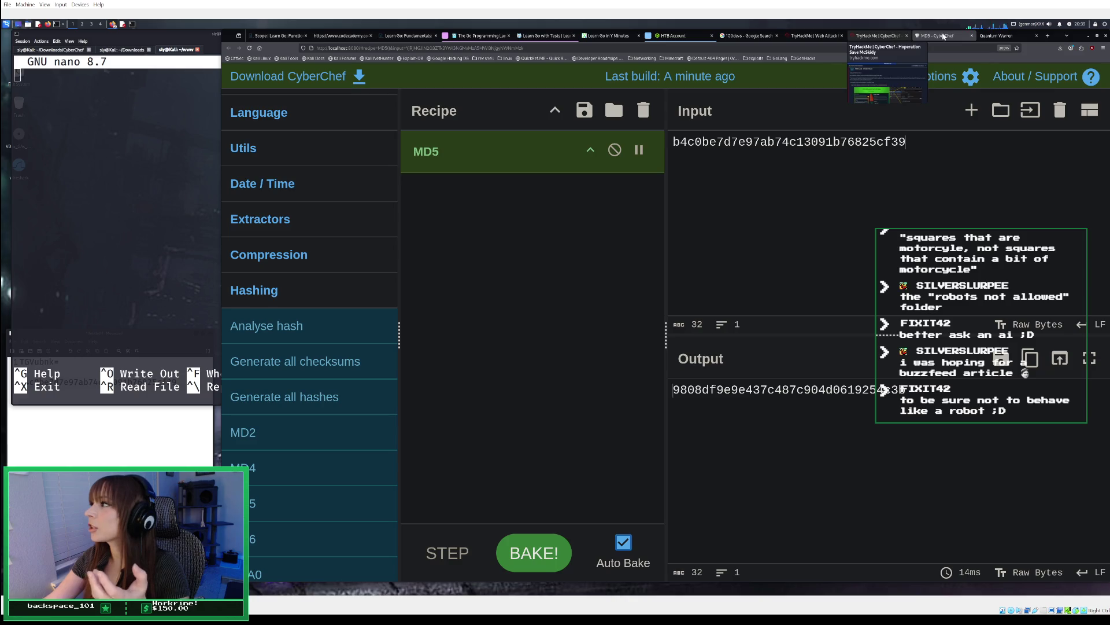
left_click(997, 37)
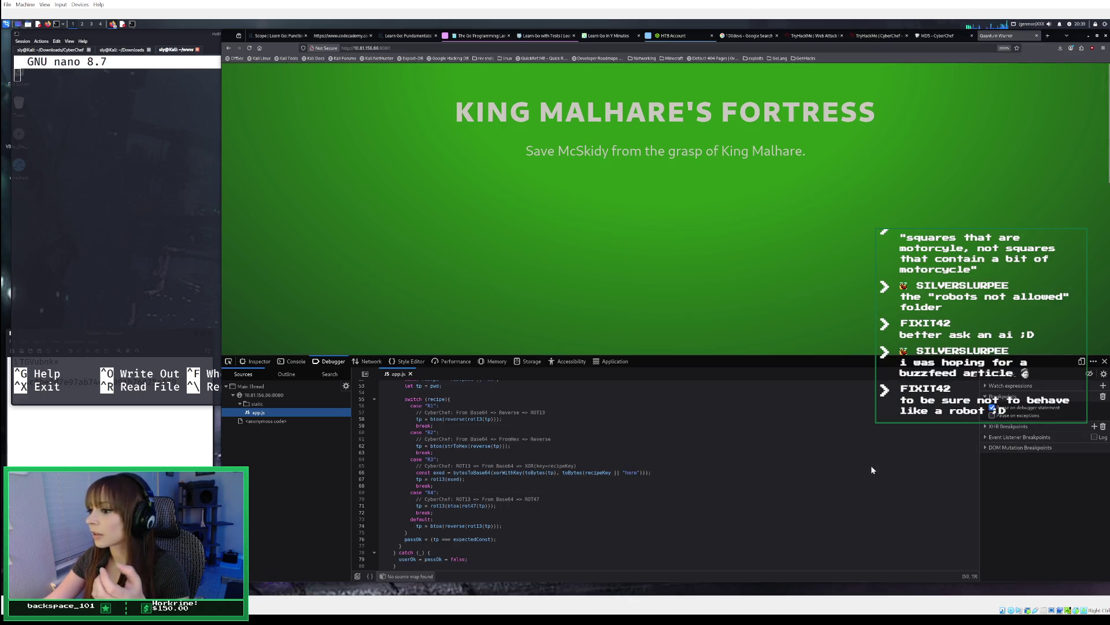
left_click(672, 274)
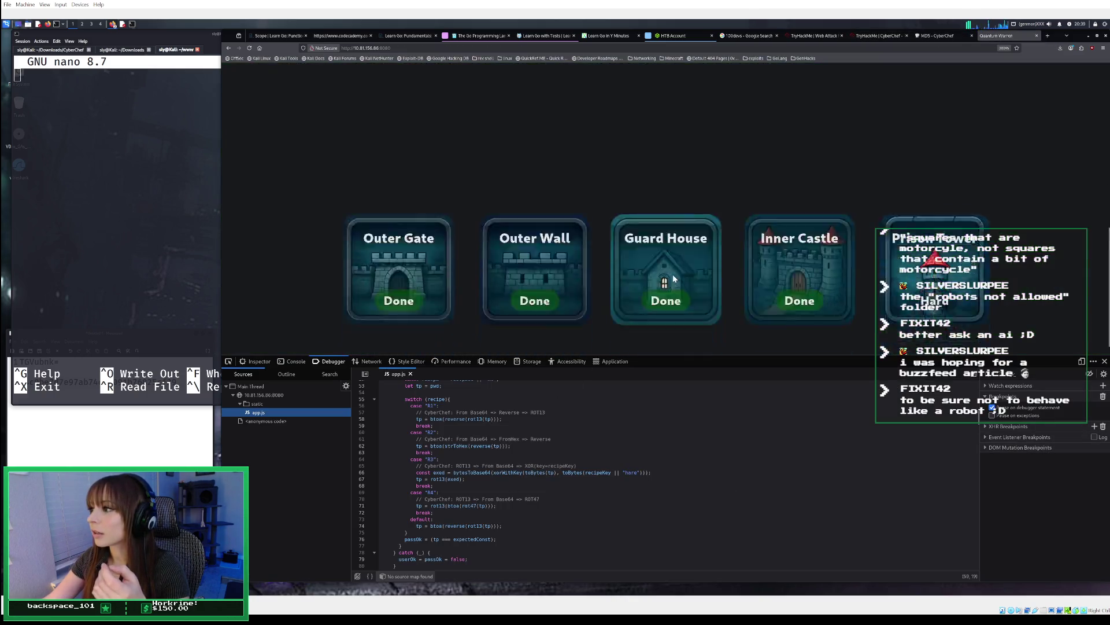
Step: Open the Prison Tower level and attempt a login to reveal its hint
left_click(941, 230)
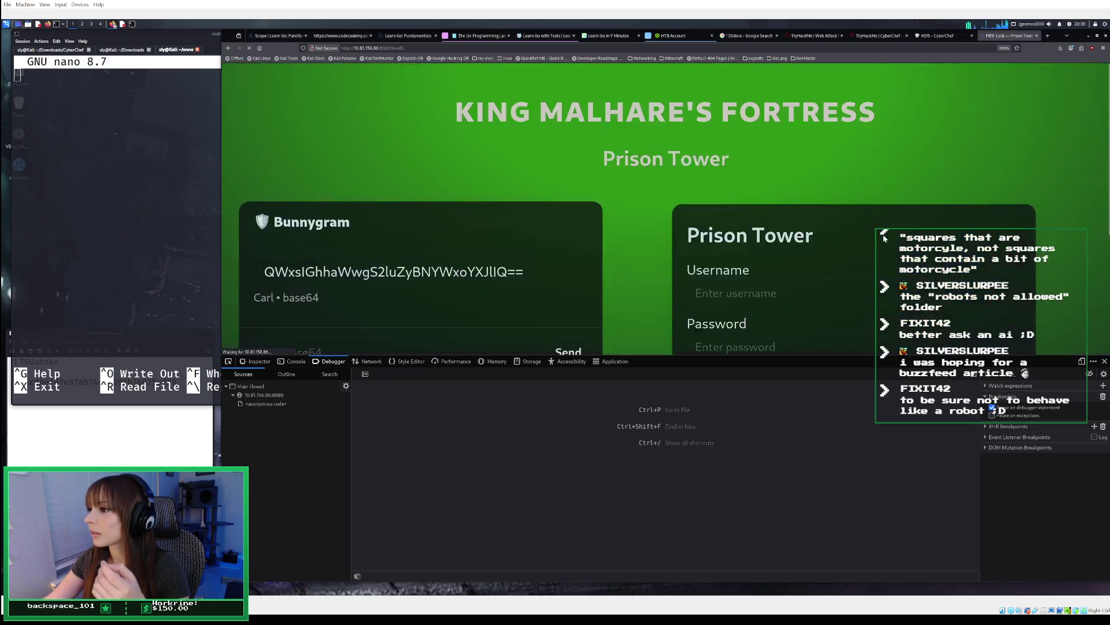
scroll(817, 237, "down", 3)
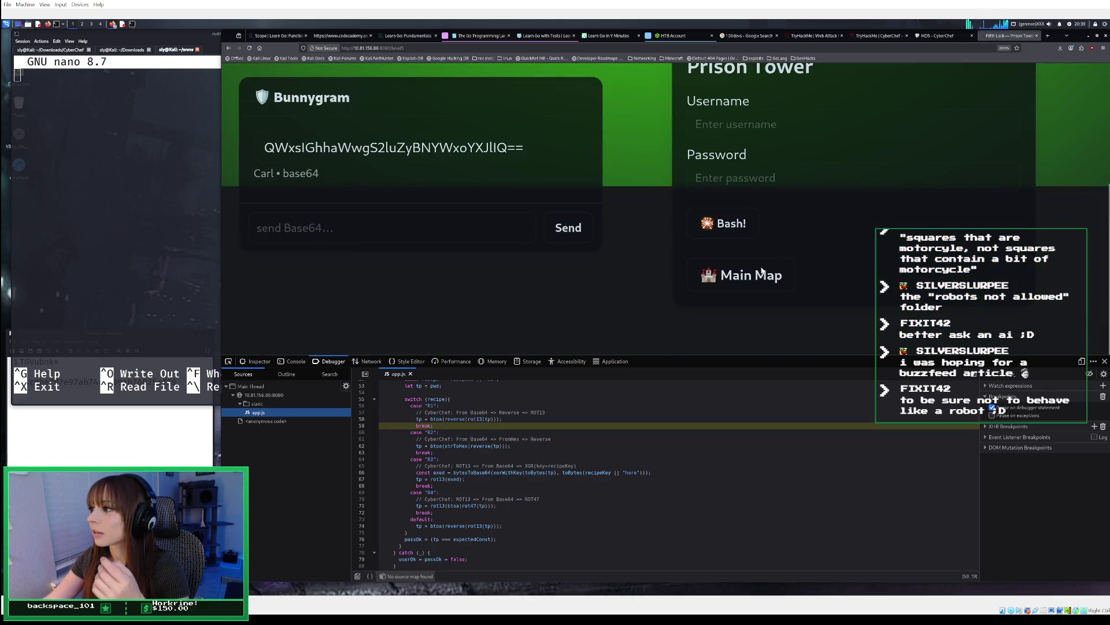
left_click(731, 225)
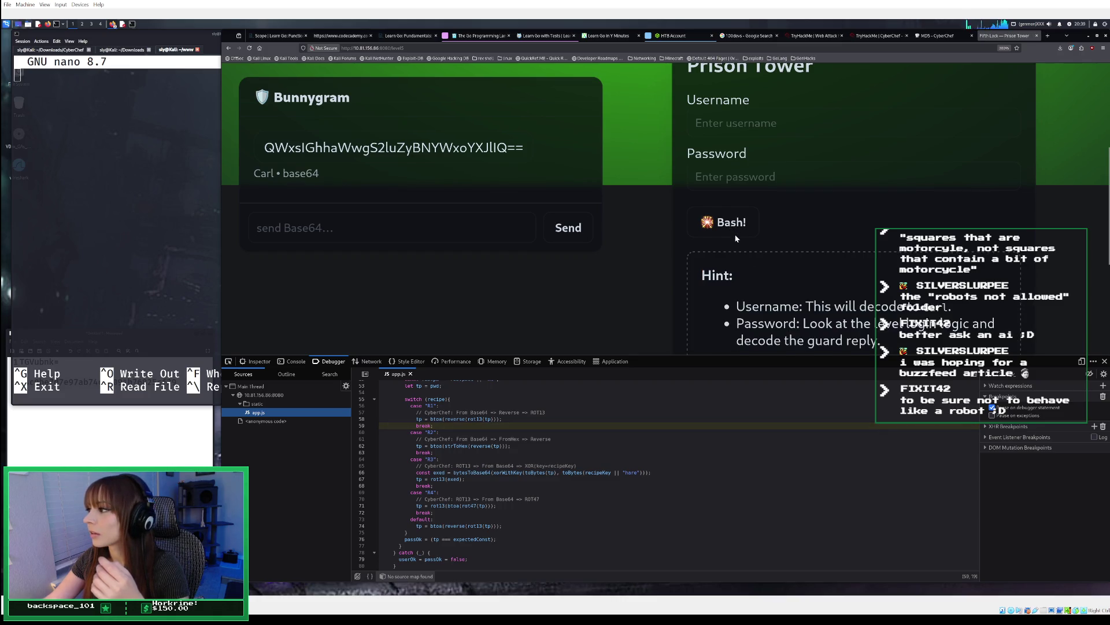
scroll(736, 235, "down", 2)
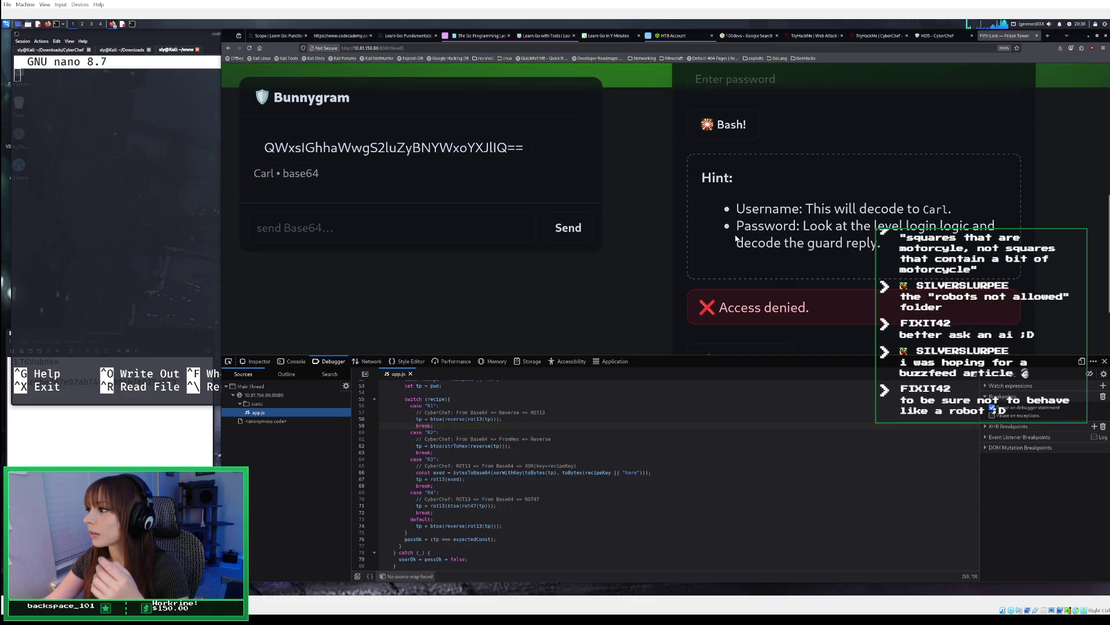
Step: Clear out the old contents of the scratch notes window
left_click(936, 35)
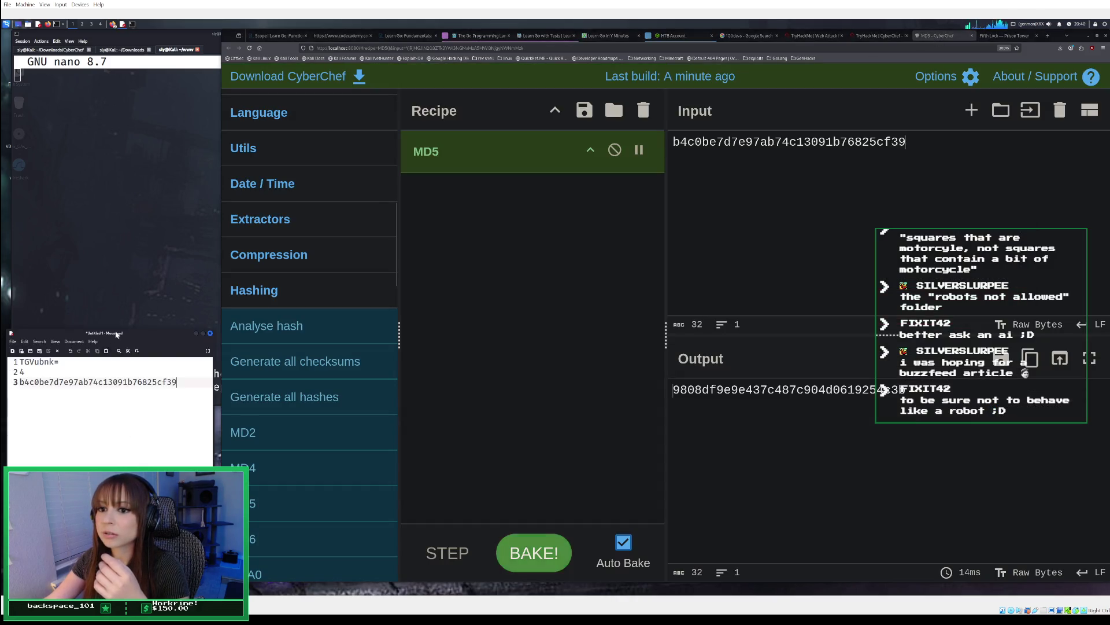
left_click(223, 245)
key("ctrl+a")
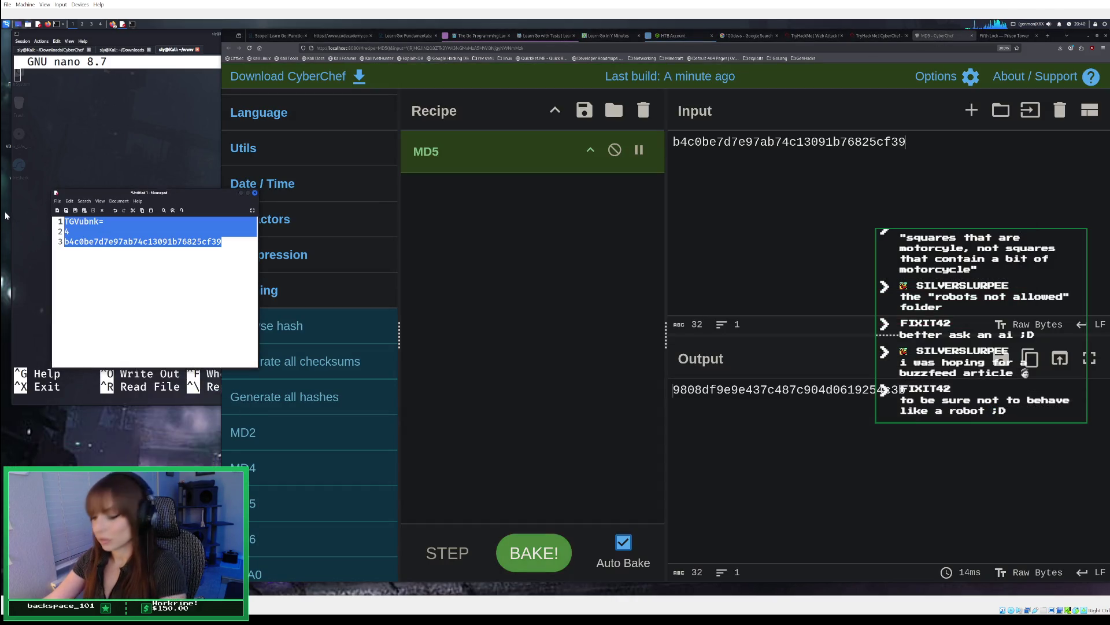
key("BackSpace")
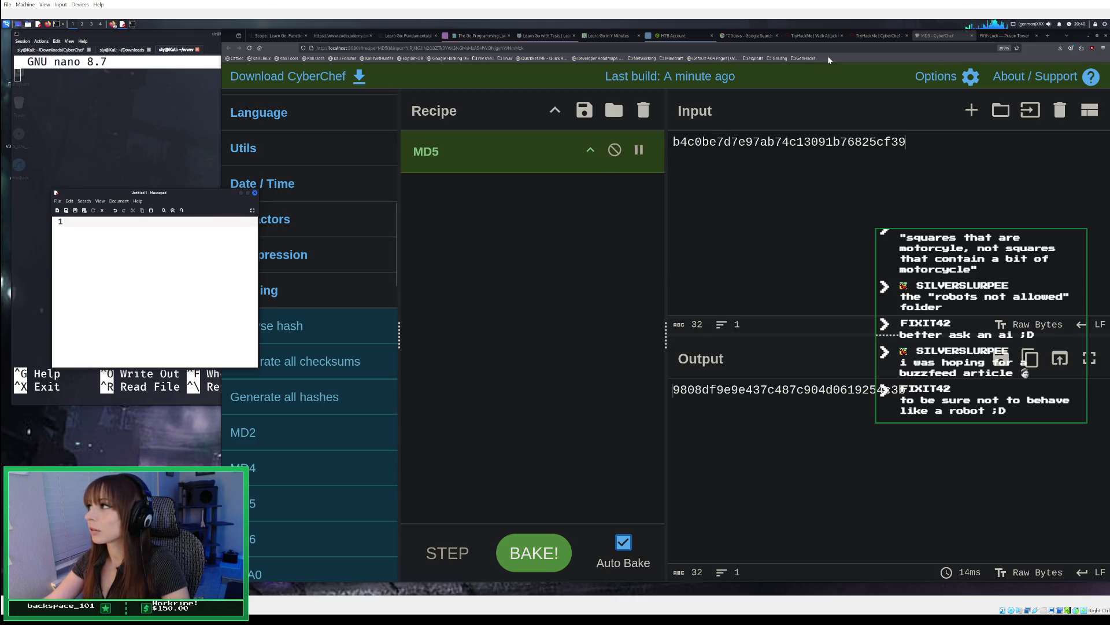
Step: Read through the TryHackMe task instructions
left_click(873, 32)
scroll(759, 380, "down", 5)
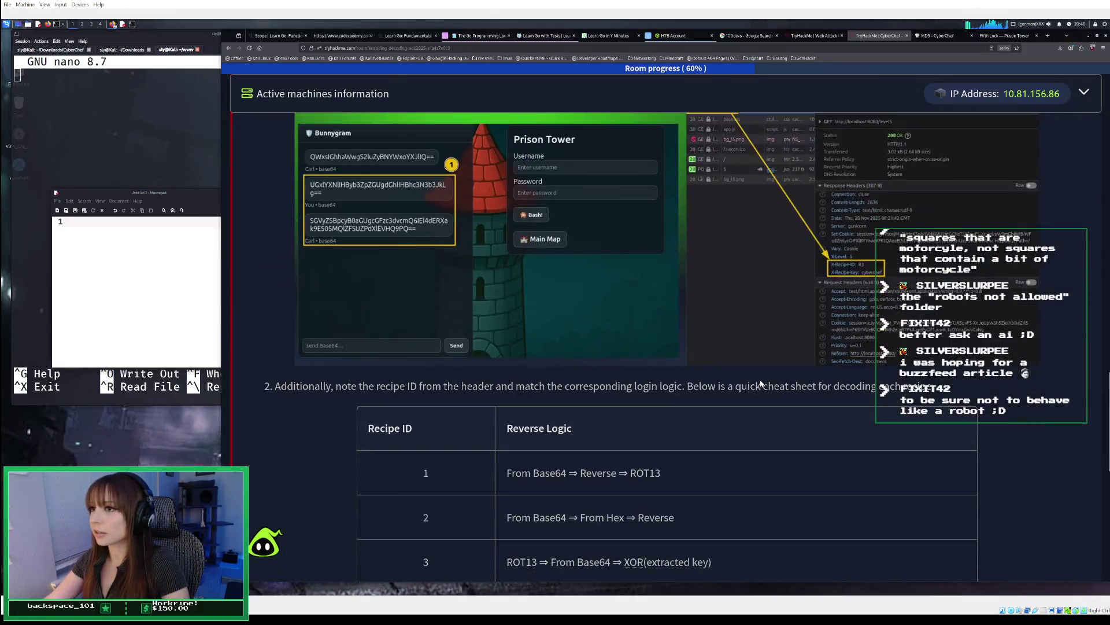
scroll(760, 380, "up", 3)
scroll(760, 379, "up", 5)
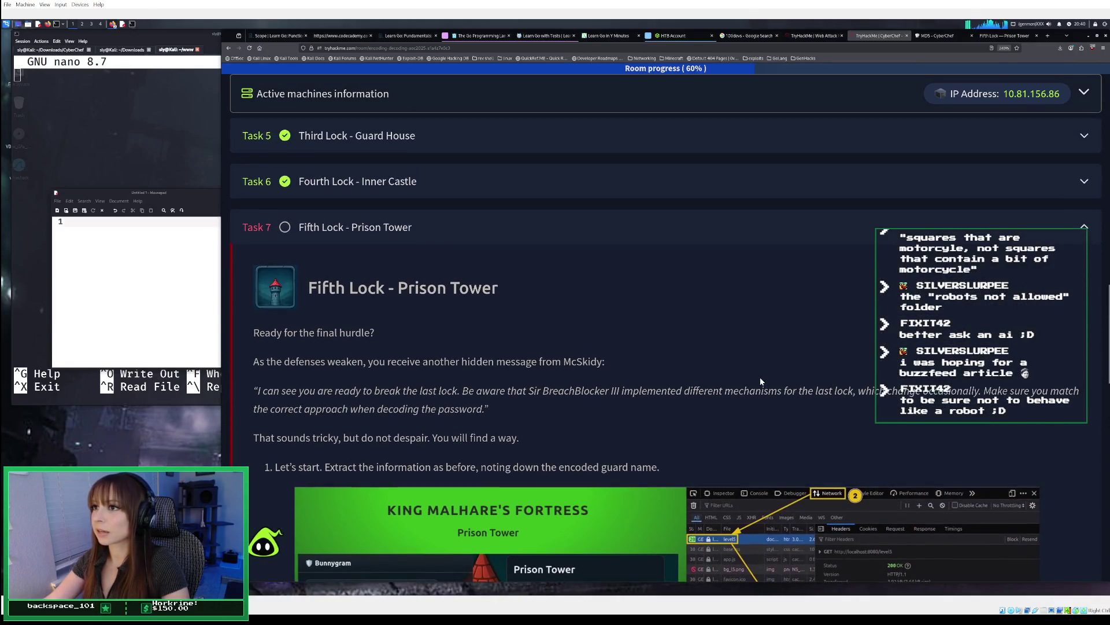
scroll(760, 379, "down", 3)
scroll(760, 380, "down", 1)
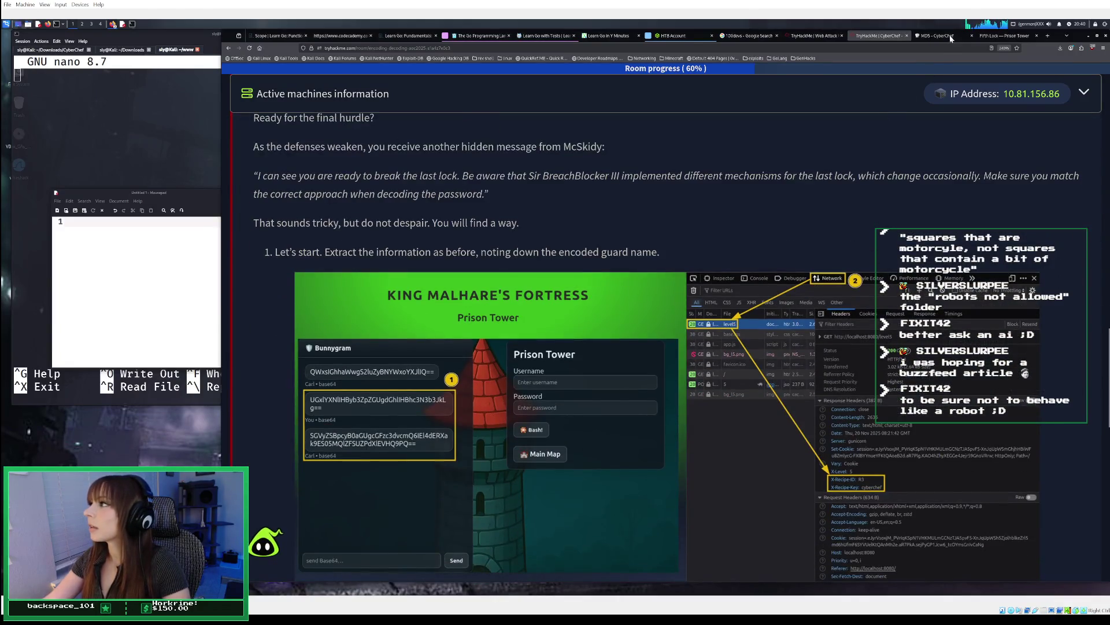
Step: Inspect the level5 request headers in the Prison Tower page's network requests, closing the duplicate page
left_click(989, 37)
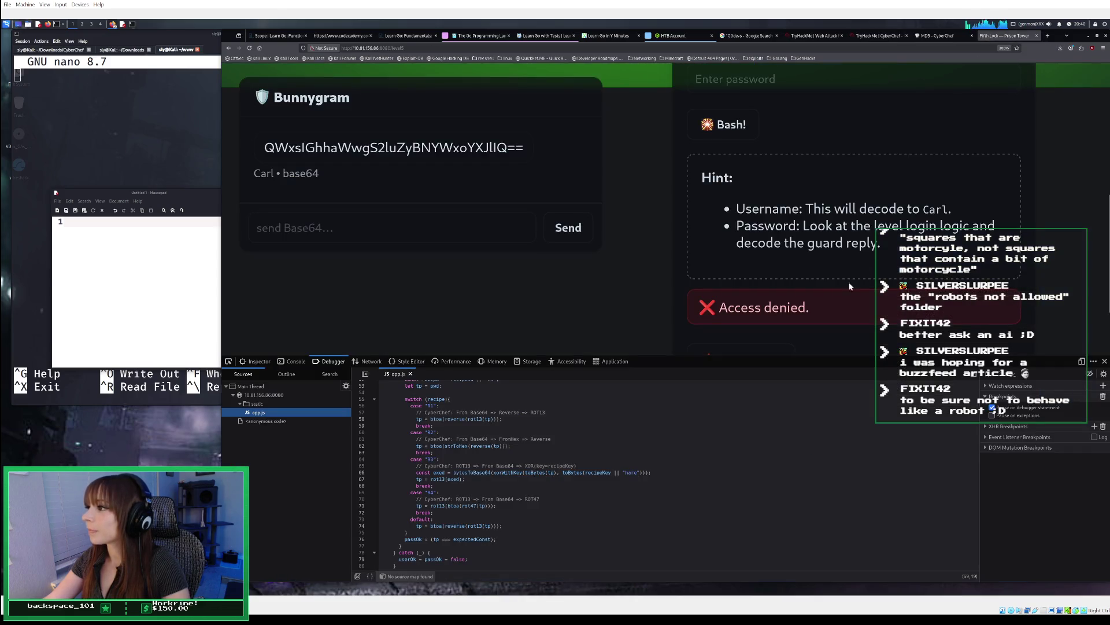
scroll(826, 272, "down", 2)
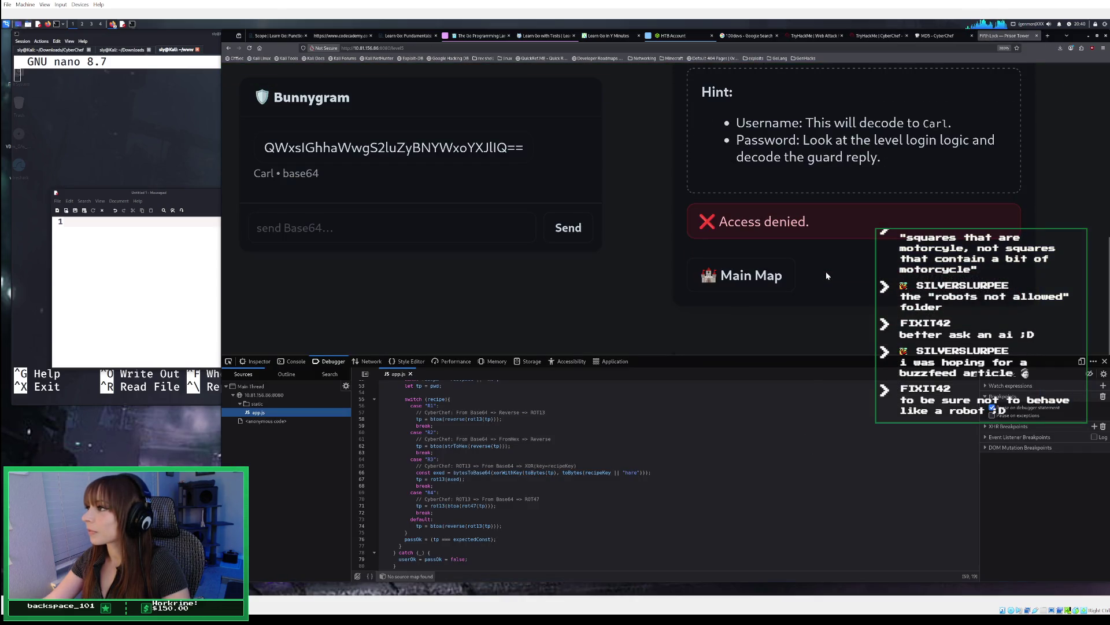
scroll(826, 272, "up", 2)
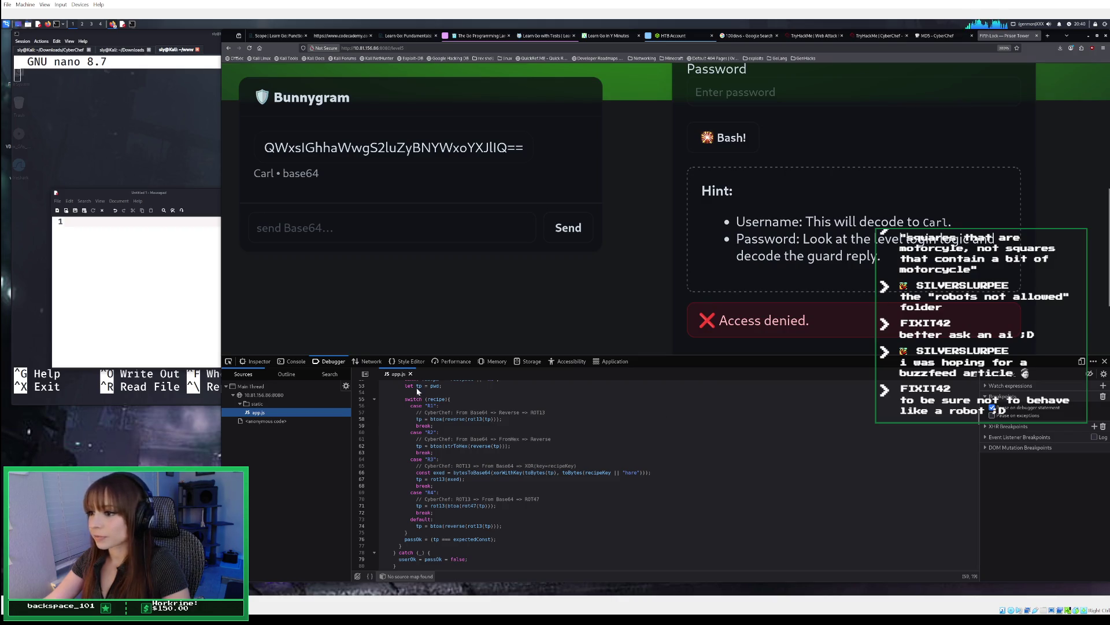
left_click(371, 361)
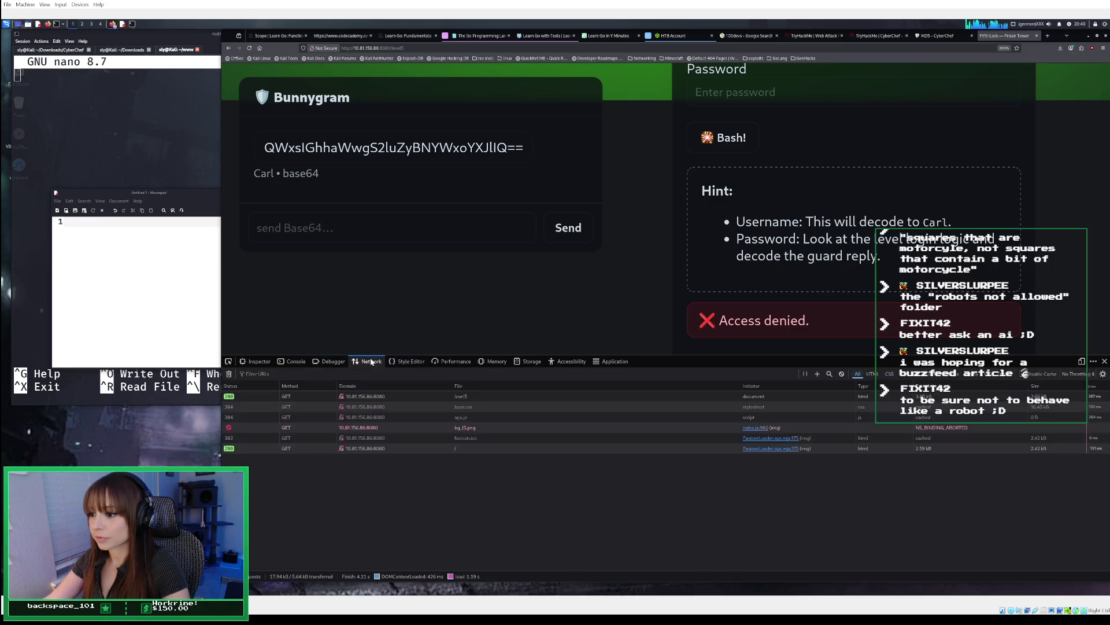
double_click(415, 397)
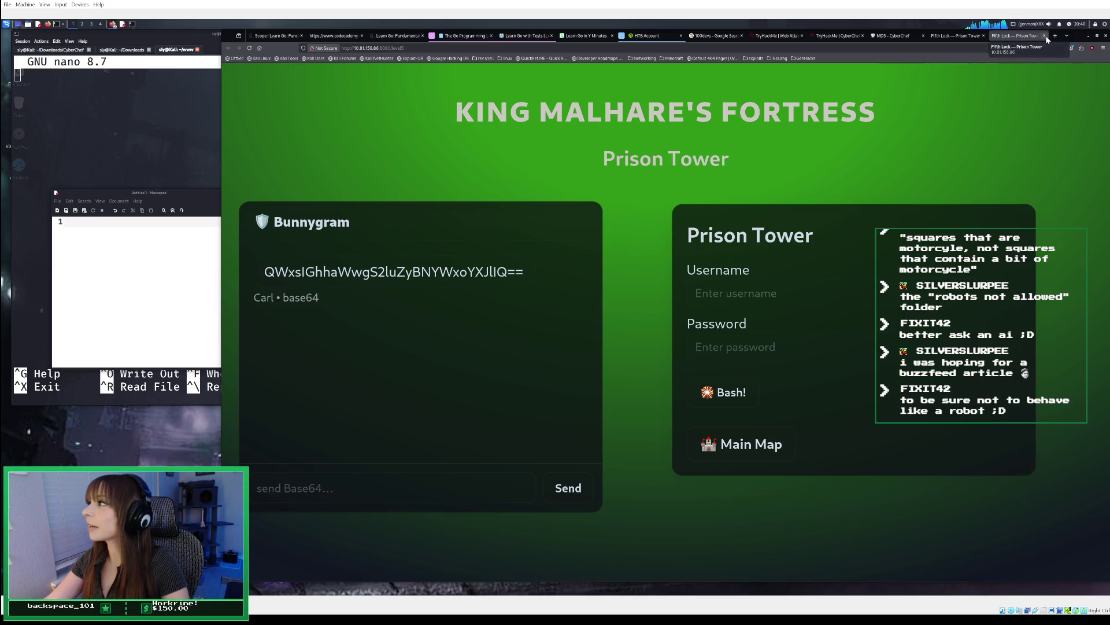
left_click(1045, 36)
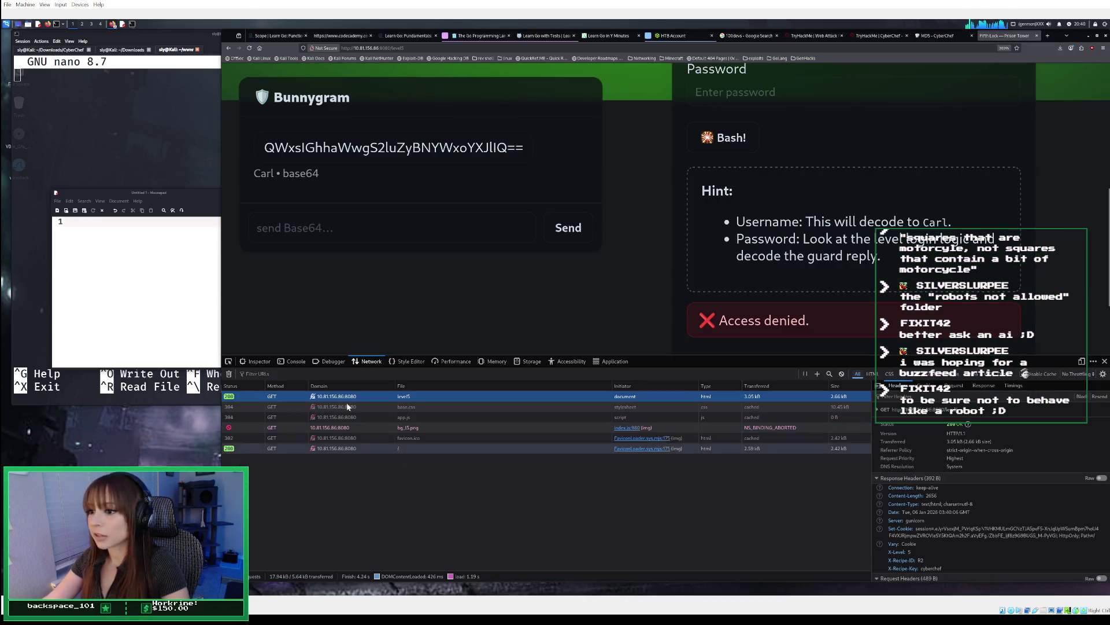
scroll(965, 516, "down", 3)
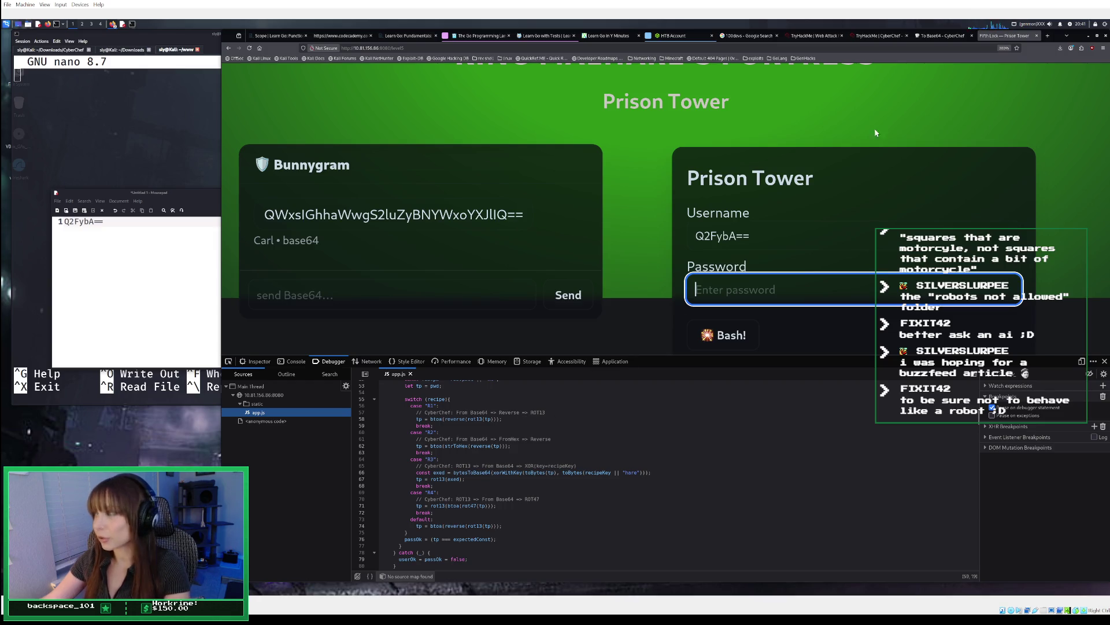
Step: In CyberChef, replace the xor operation search with 'rever' and clear the current recipe
left_click(944, 40)
scroll(375, 324, "up", 2)
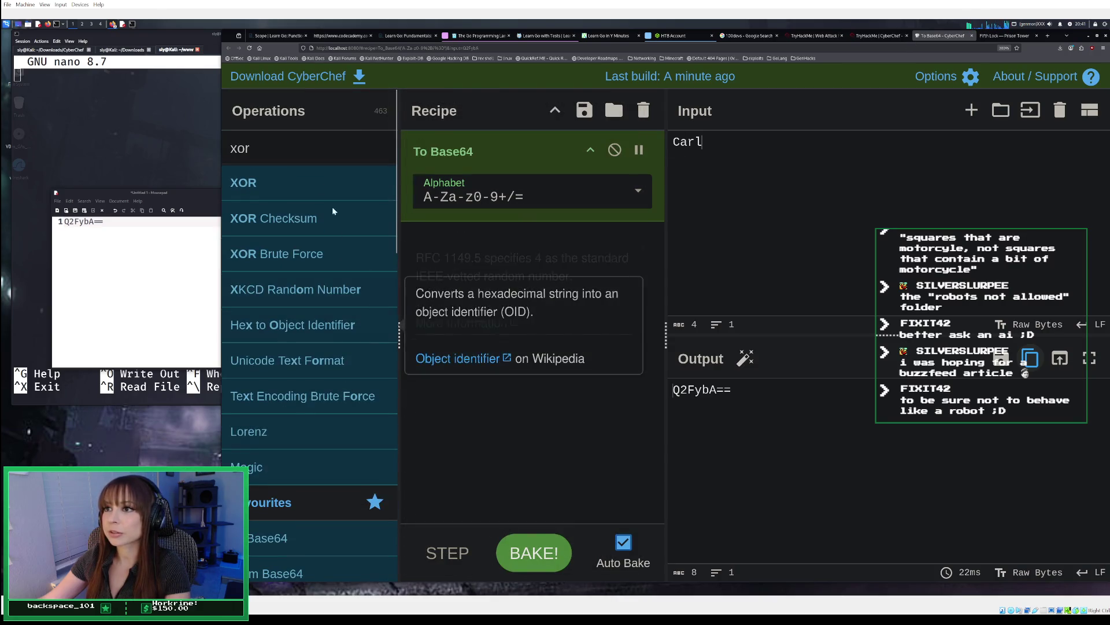
left_click(358, 149)
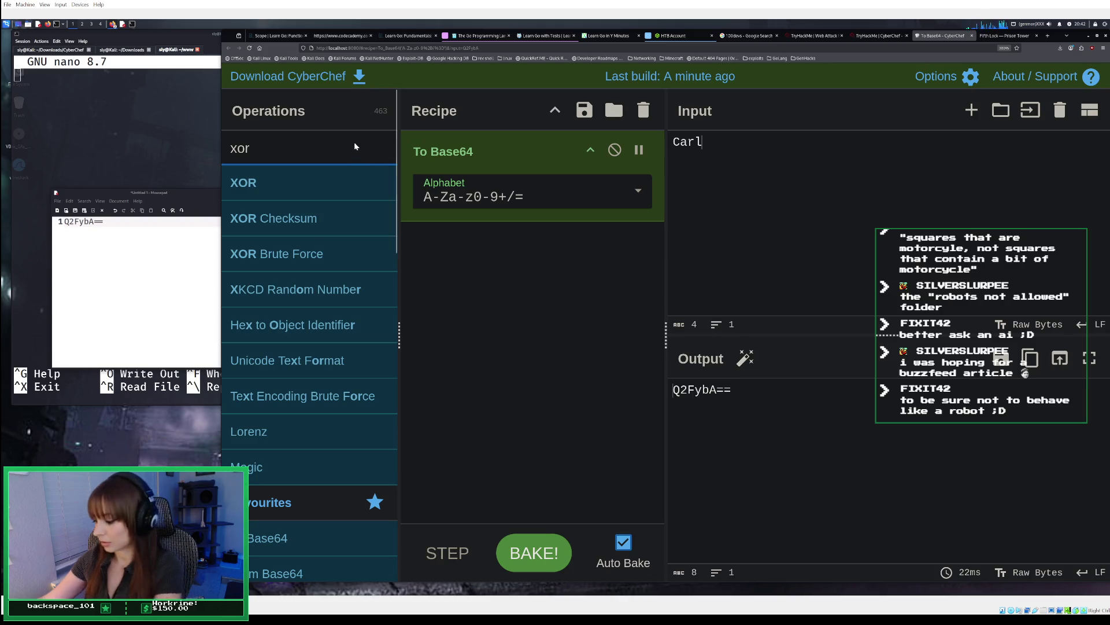
key("BackSpace")
key("BackSpace")
key("BackSpace")
type("rever")
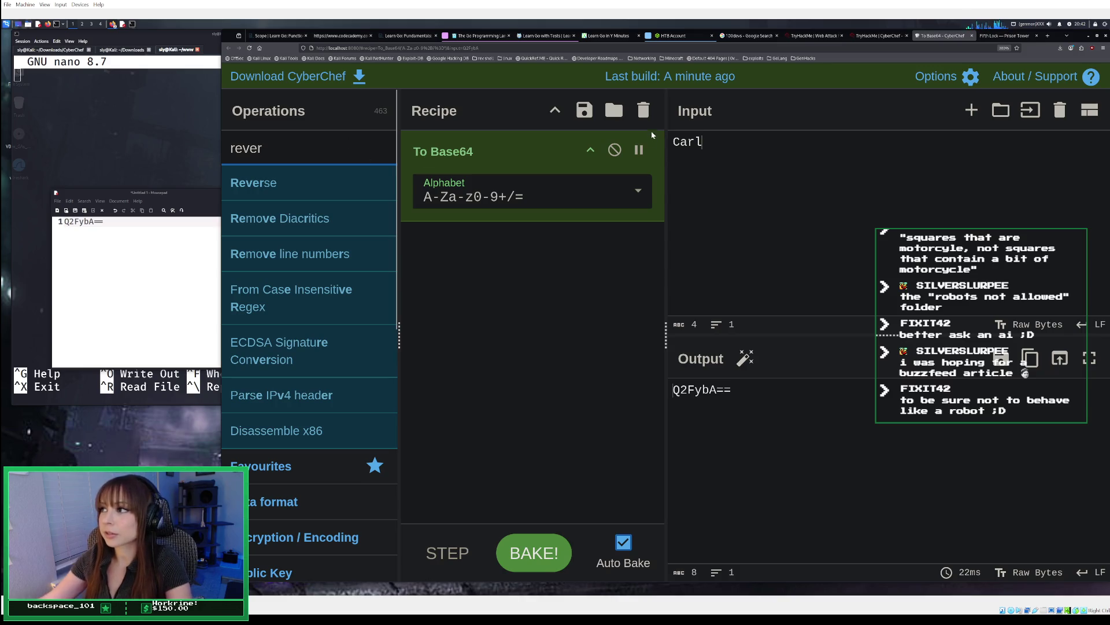
left_click(643, 110)
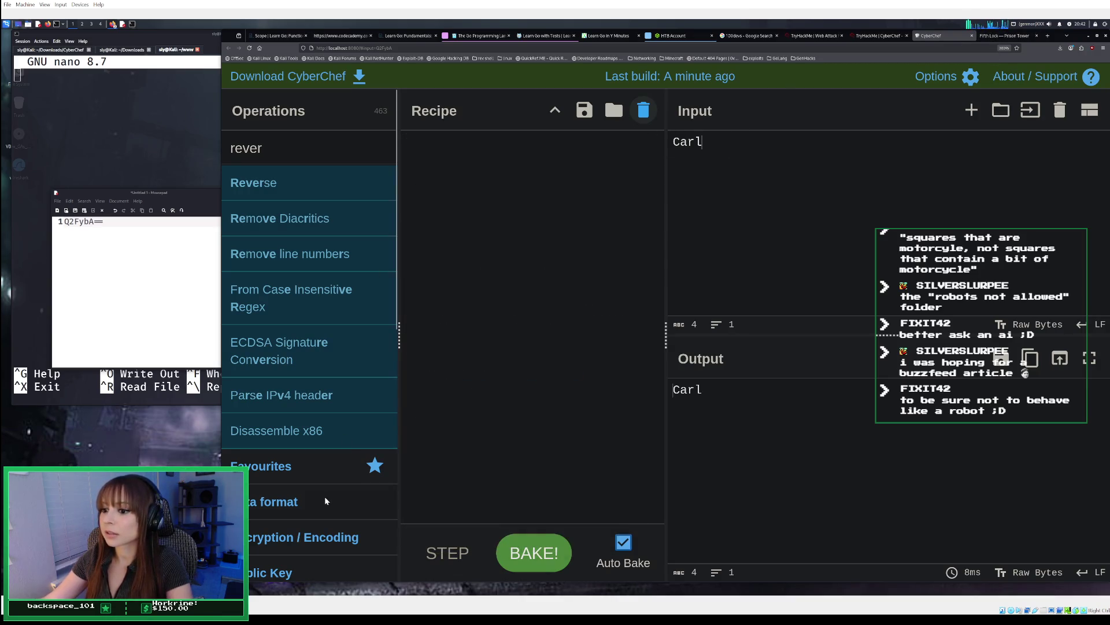
Step: Add To Base64 from the Favourites operations to the recipe
scroll(324, 495, "down", 3)
scroll(325, 494, "down", 5)
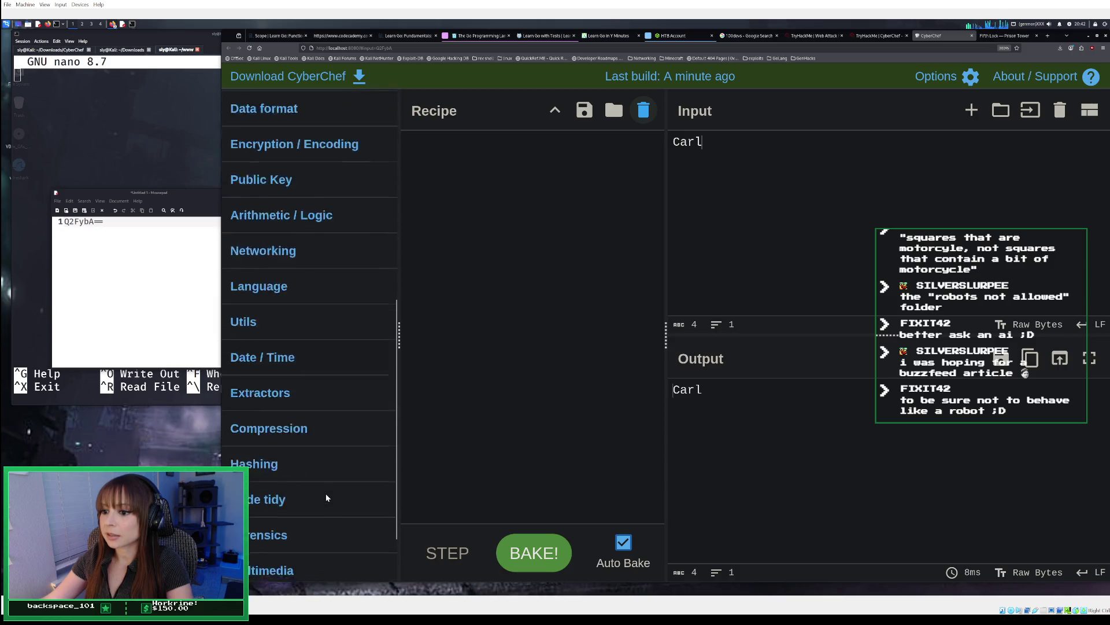
scroll(326, 431, "up", 8)
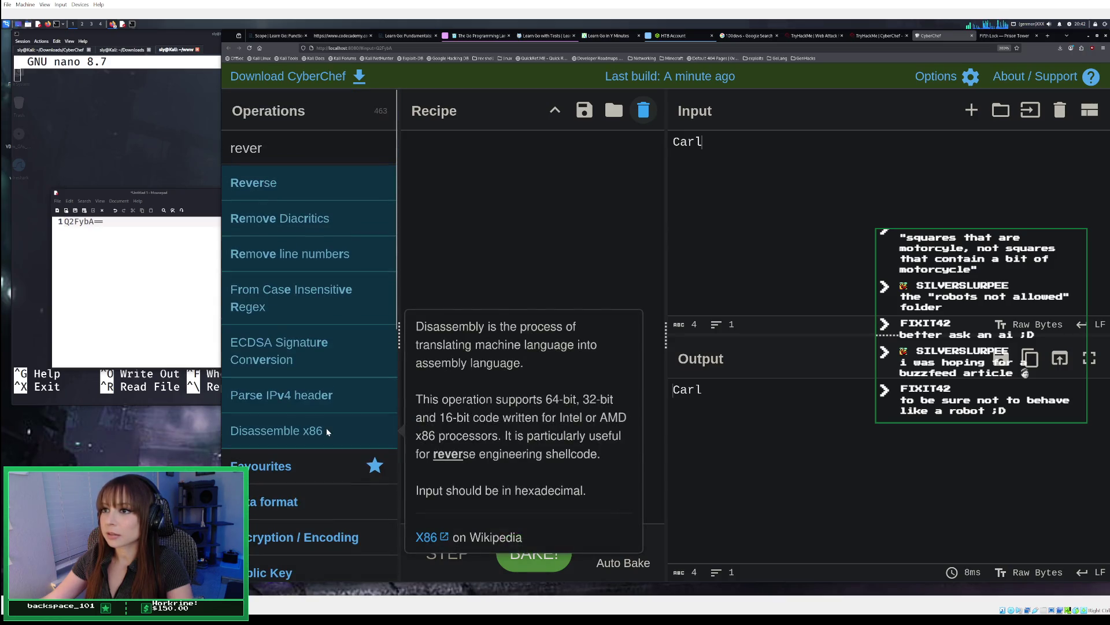
left_click(302, 474)
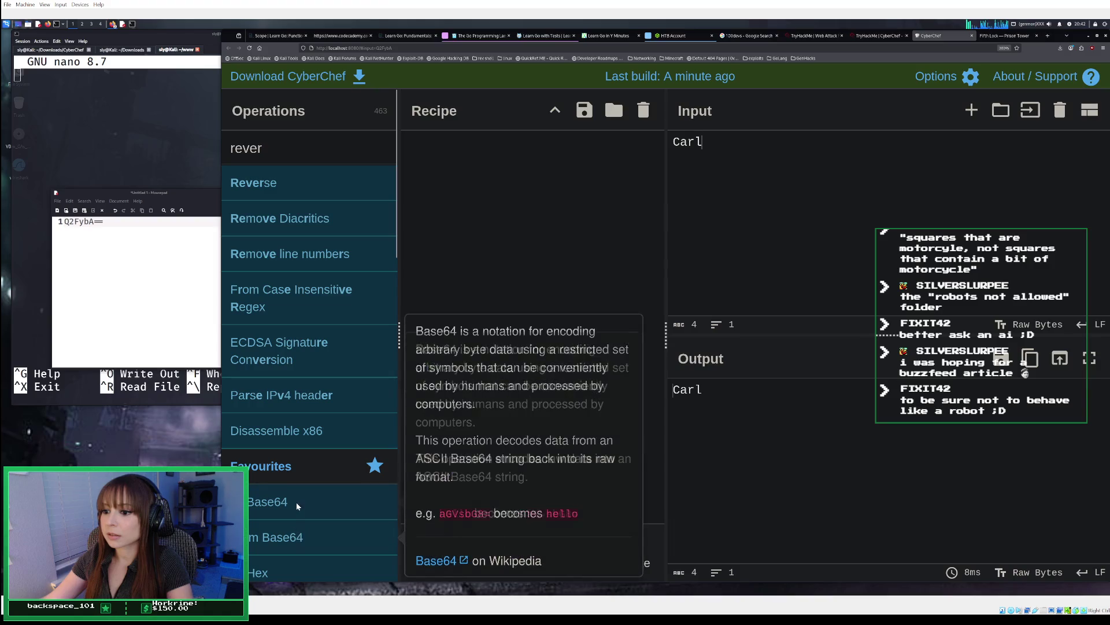
double_click(296, 502)
Step: Encode 'Password please' as UGFzc3dvcmQgcGxlYXNl and copy the output back to the Prison Tower page
key("ctrl+a")
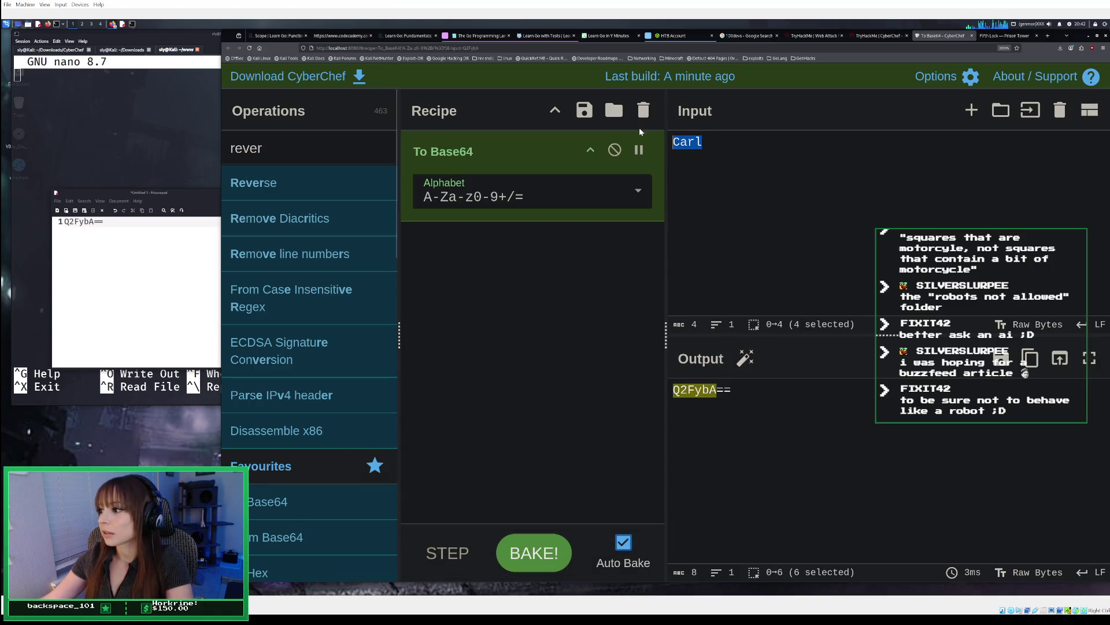
type("Pa")
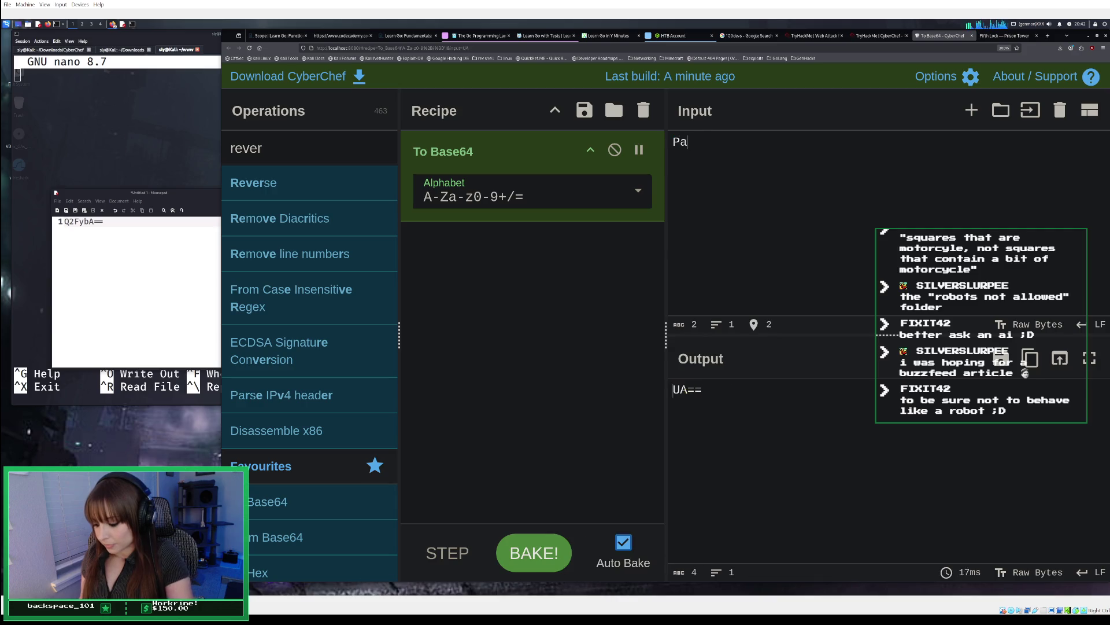
type("ssword Pl")
key("BackSpace")
key("BackSpace")
type("please")
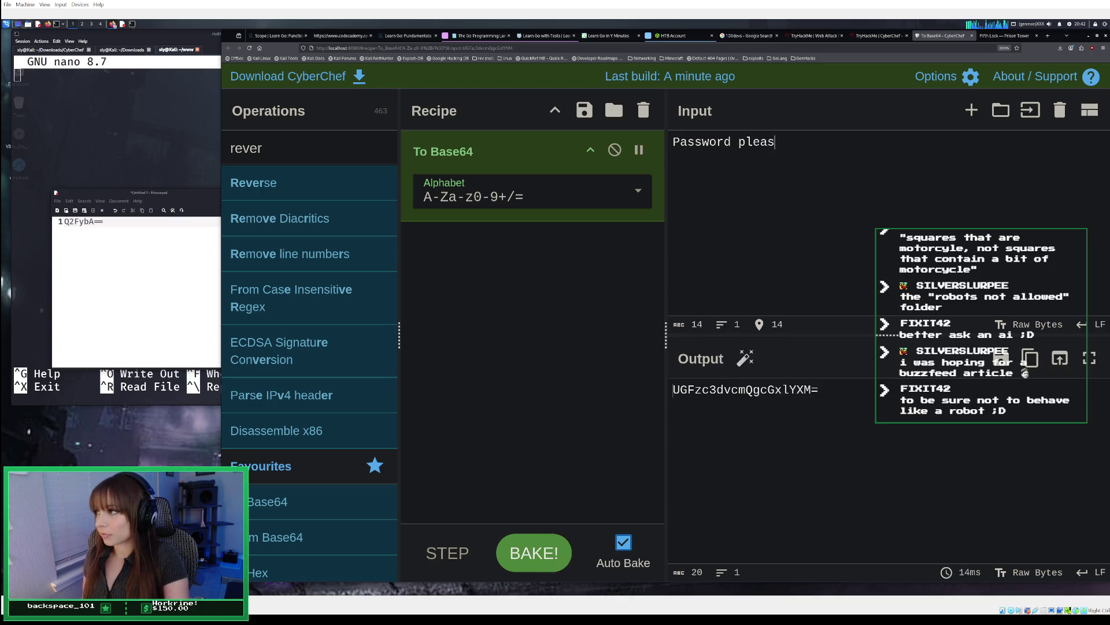
left_click(1030, 359)
left_click(998, 37)
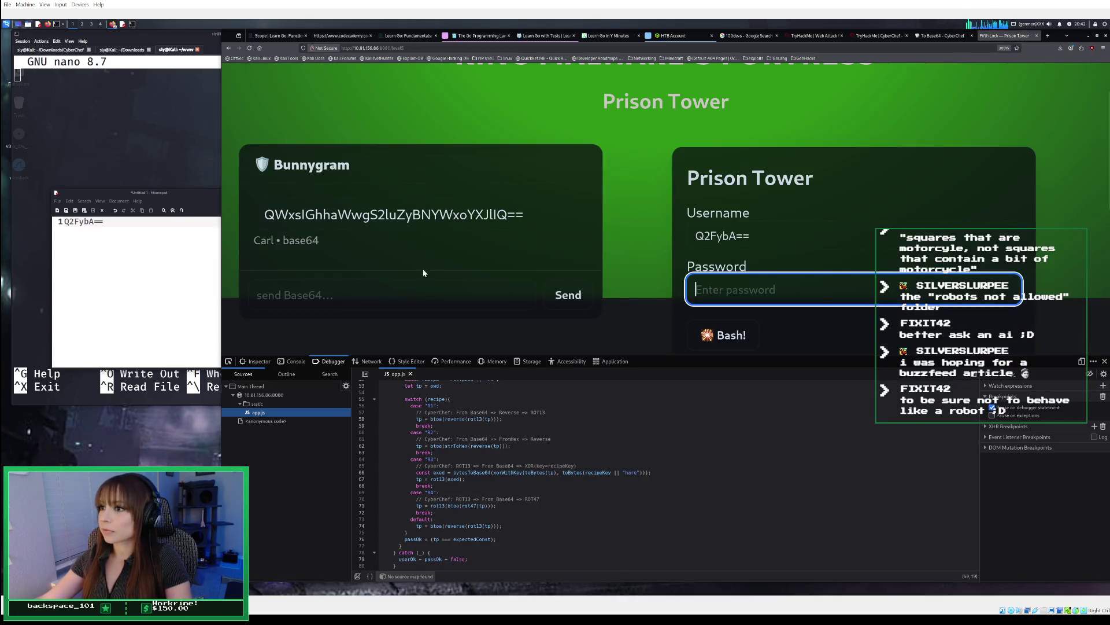
Step: Paste the Base64 phrase into the Bunnygram message field and send it to the guard
right_click(391, 303)
left_click(403, 341)
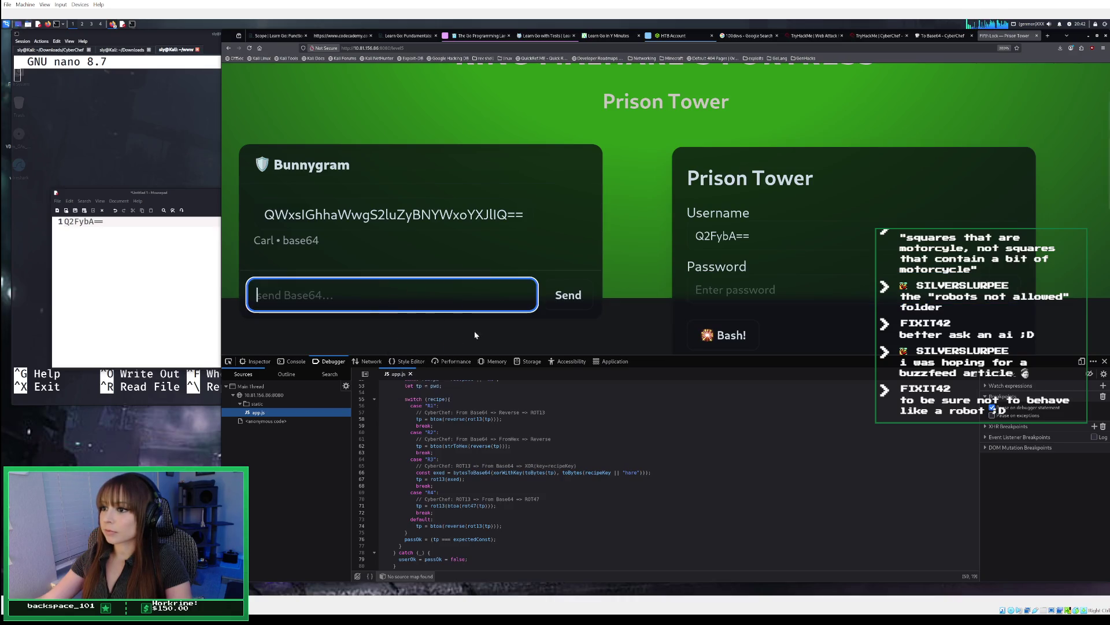
left_click(565, 296)
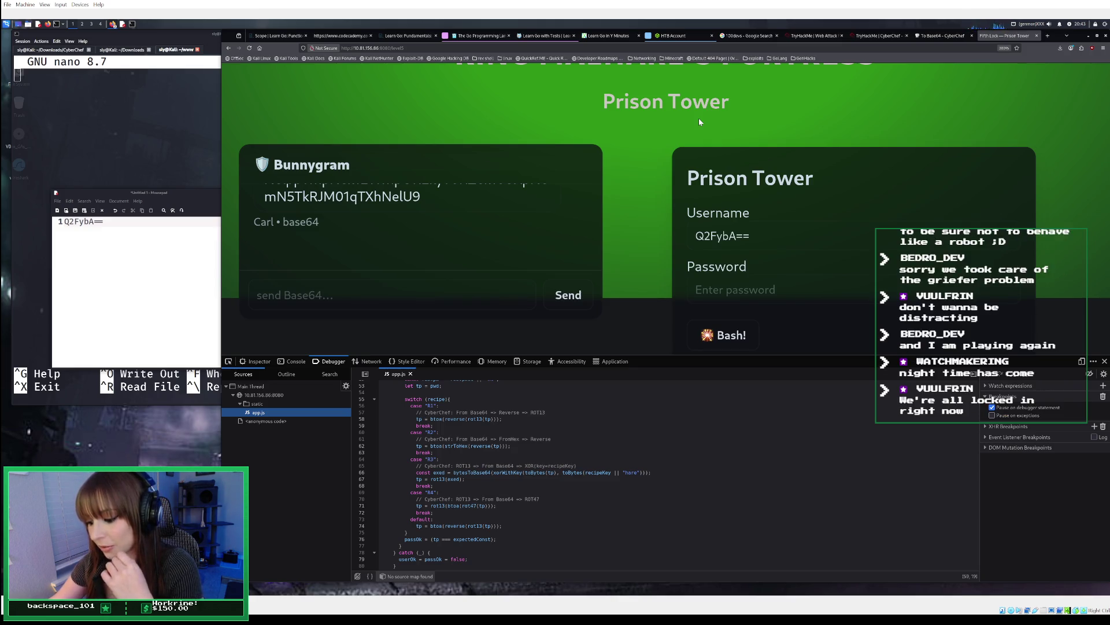
Step: Select and copy the guard's Base64 reply, then go back to CyberChef
left_click(945, 37)
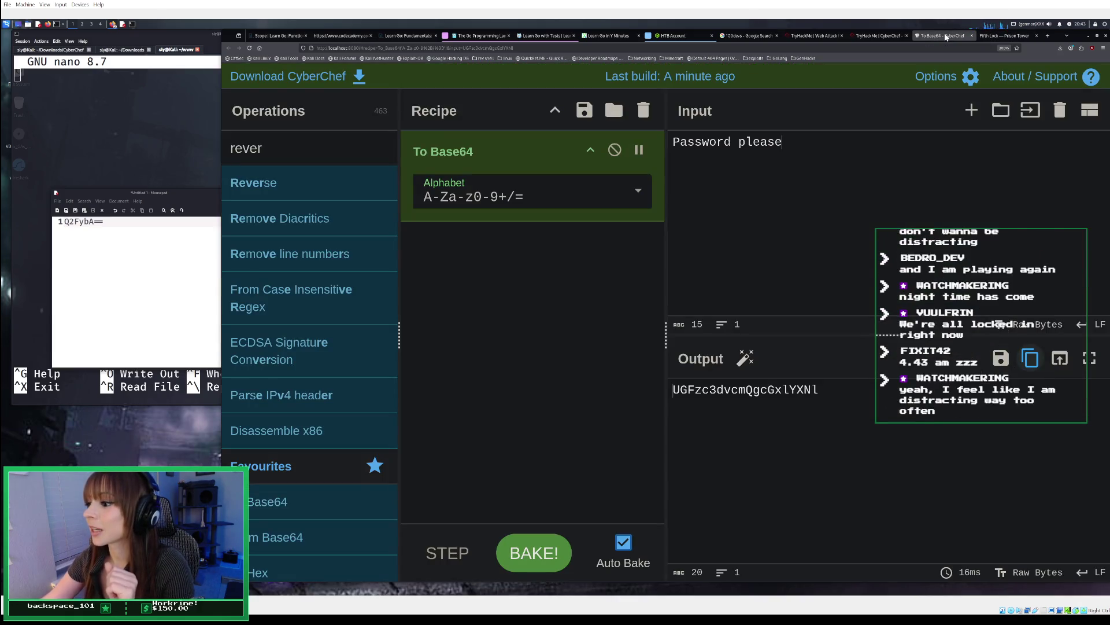
left_click(1011, 36)
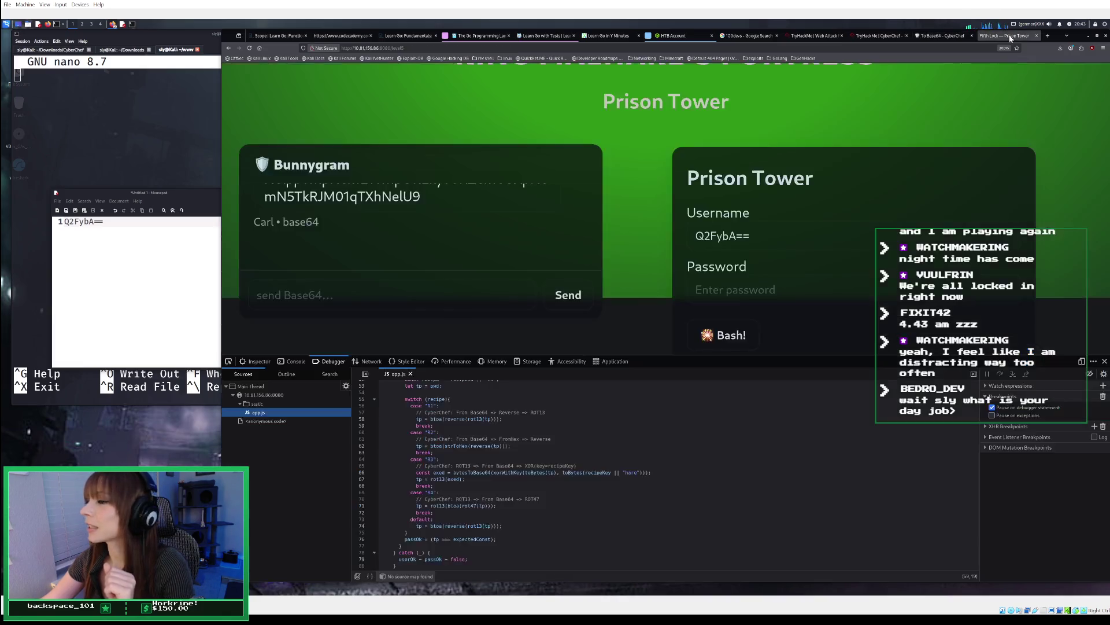
scroll(410, 218, "down", 2)
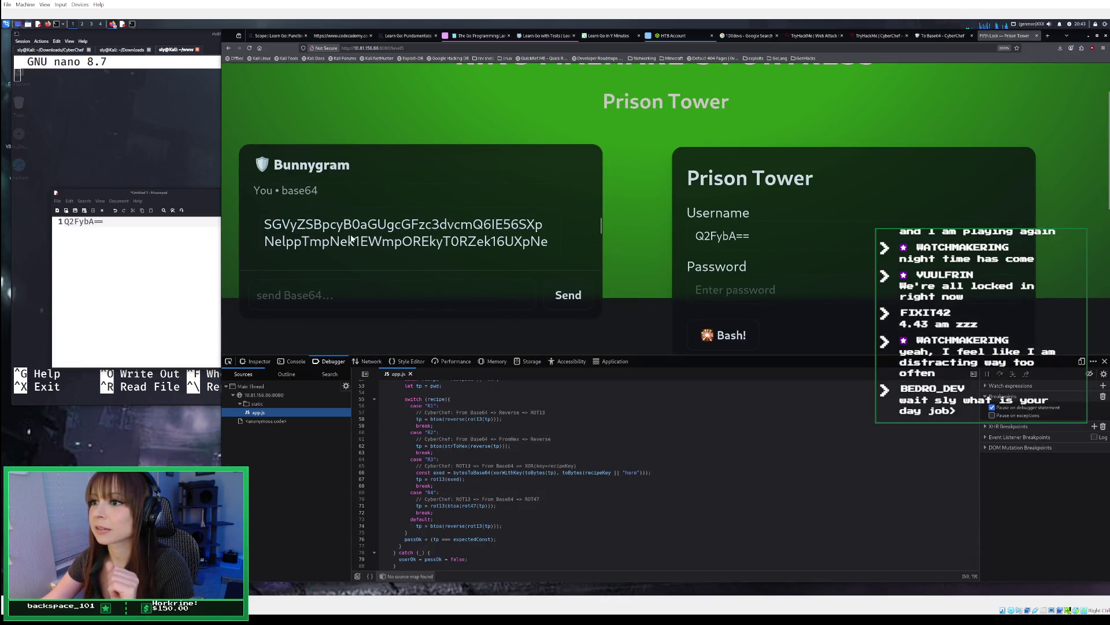
mouse_move(265, 228)
left_mouse_down()
mouse_move(376, 230)
mouse_move(491, 254)
mouse_move(436, 229)
mouse_move(423, 199)
left_mouse_up()
right_click(415, 197)
left_click(430, 204)
left_click(920, 36)
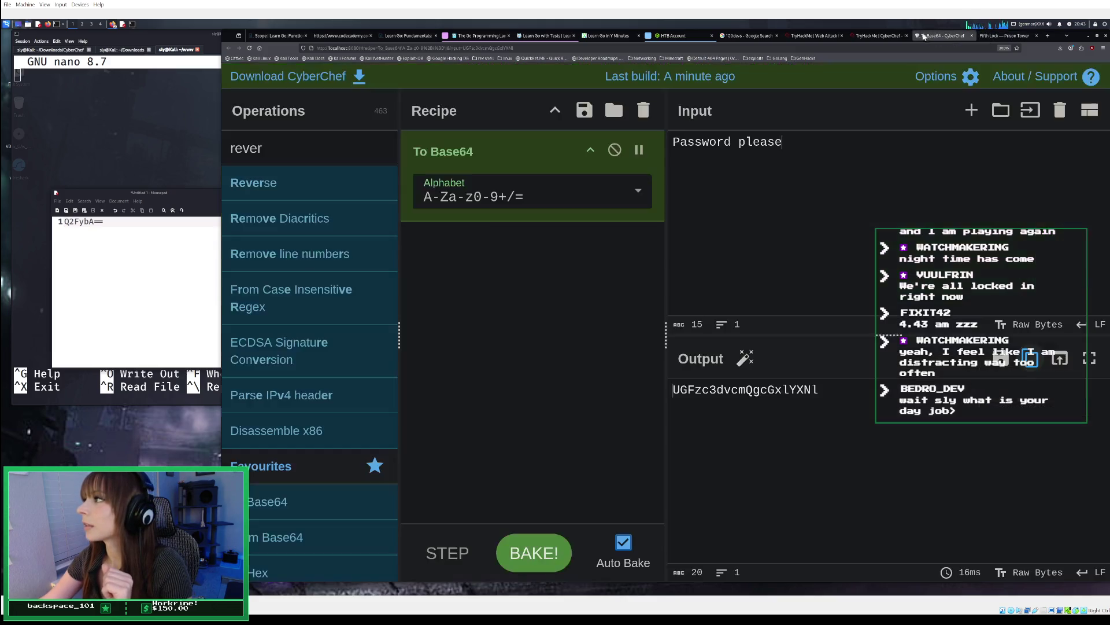
Step: Replace the recipe with From Base64 and paste the guard's reply as input
left_click(644, 113)
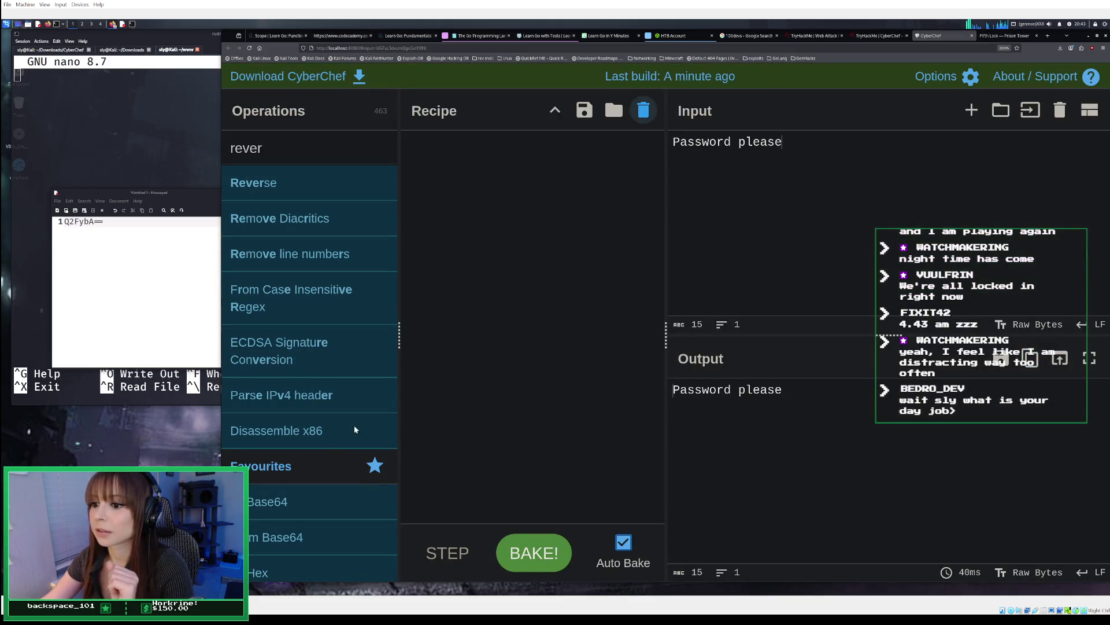
left_click_drag(295, 545, 598, 306)
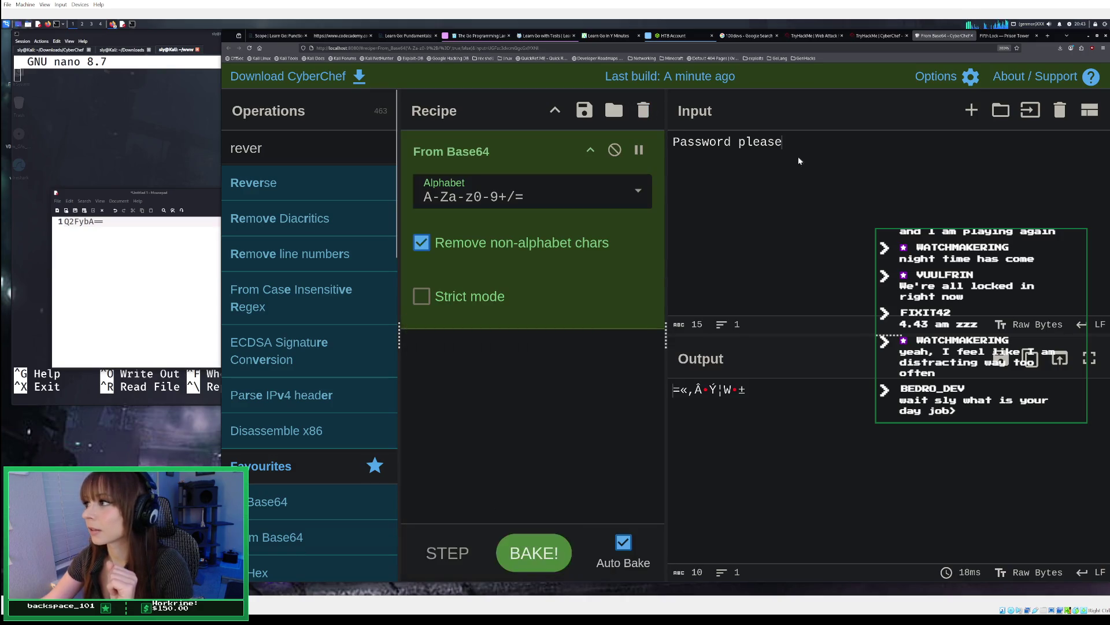
triple_click(665, 140)
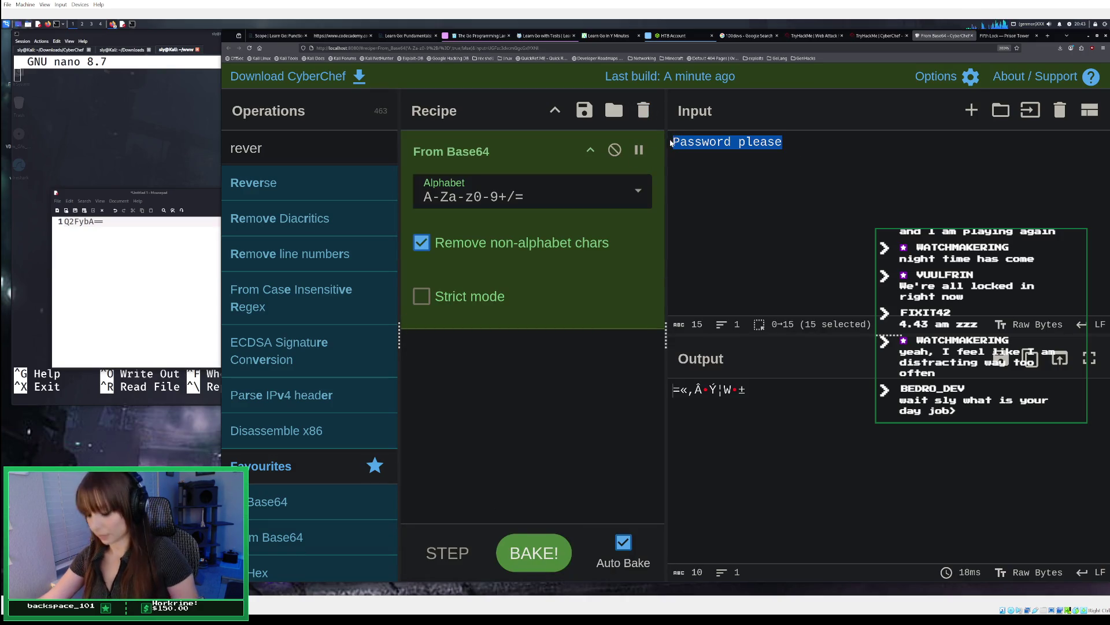
key("ctrl+v")
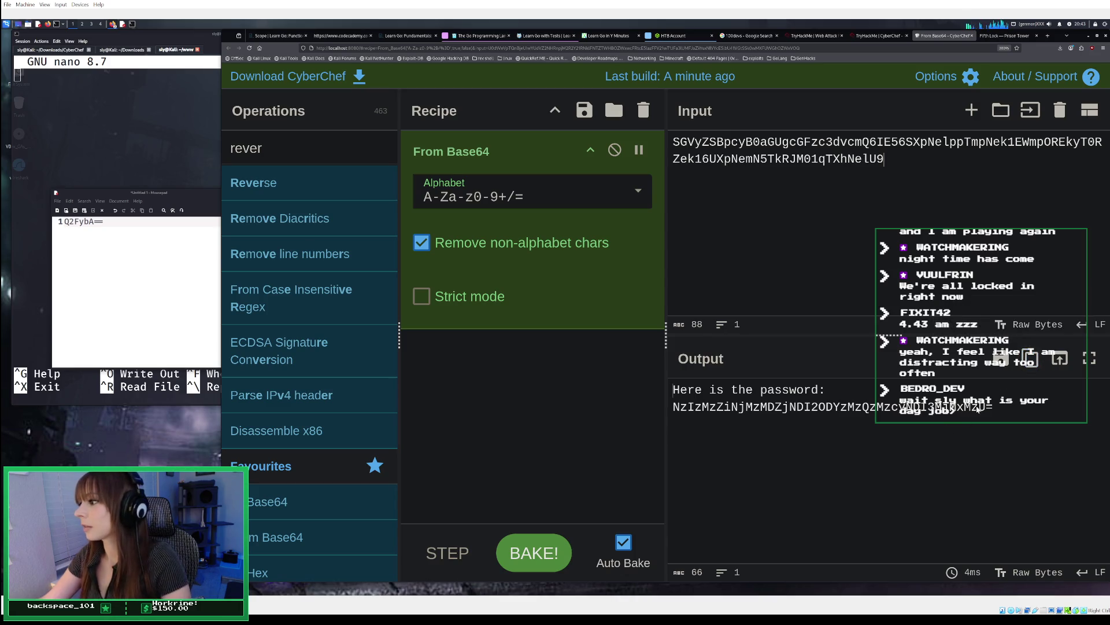
Step: Save the decoded password on line 2 of the Mousepad notes, then clear recipe and input
left_click_drag(992, 407, 674, 408)
right_click(682, 410)
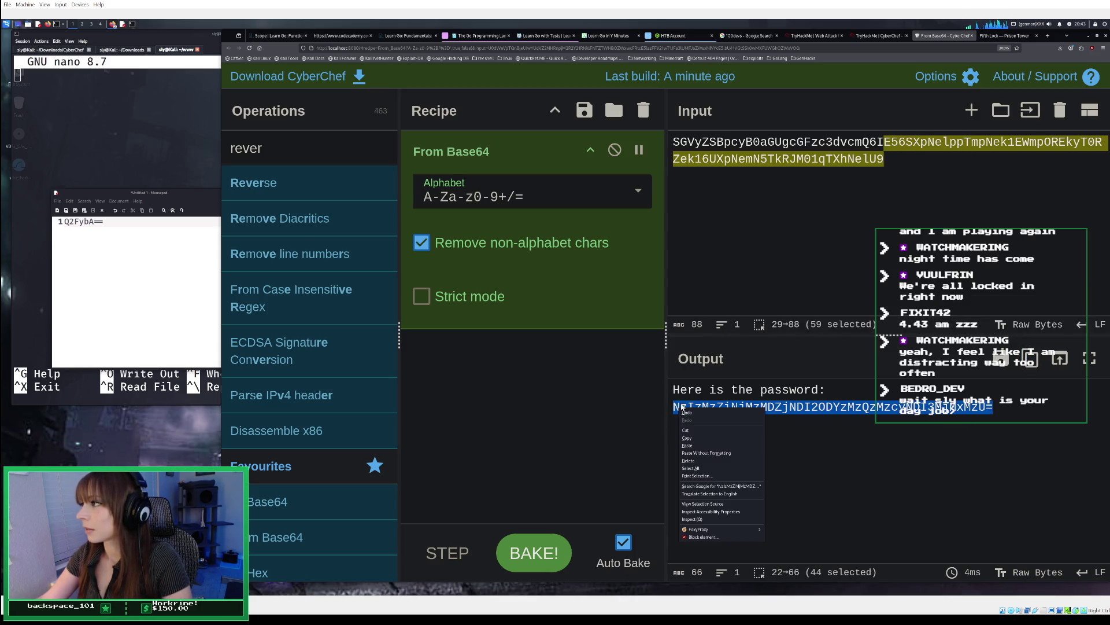
left_click(706, 438)
left_click(142, 235)
key("Return")
right_click(127, 236)
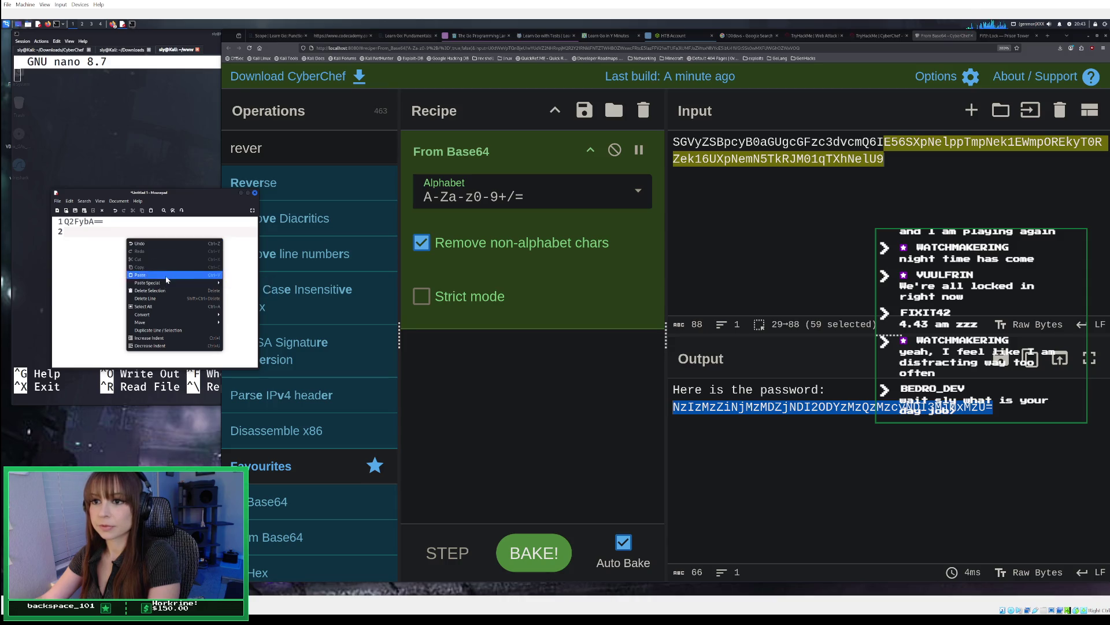
left_click(165, 277)
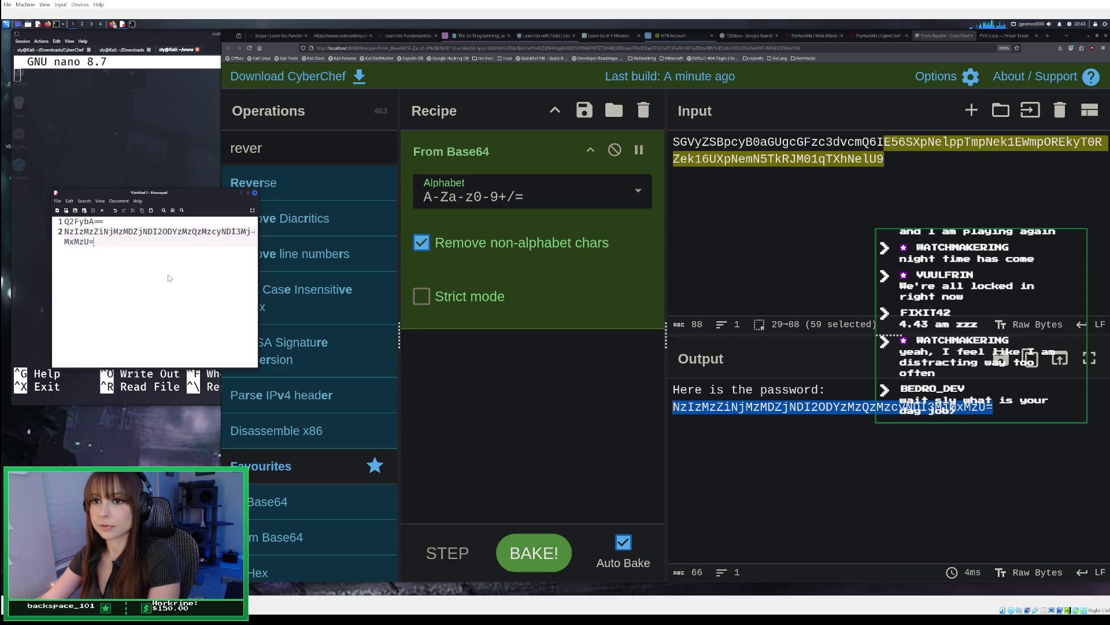
left_click(643, 109)
left_click(1060, 114)
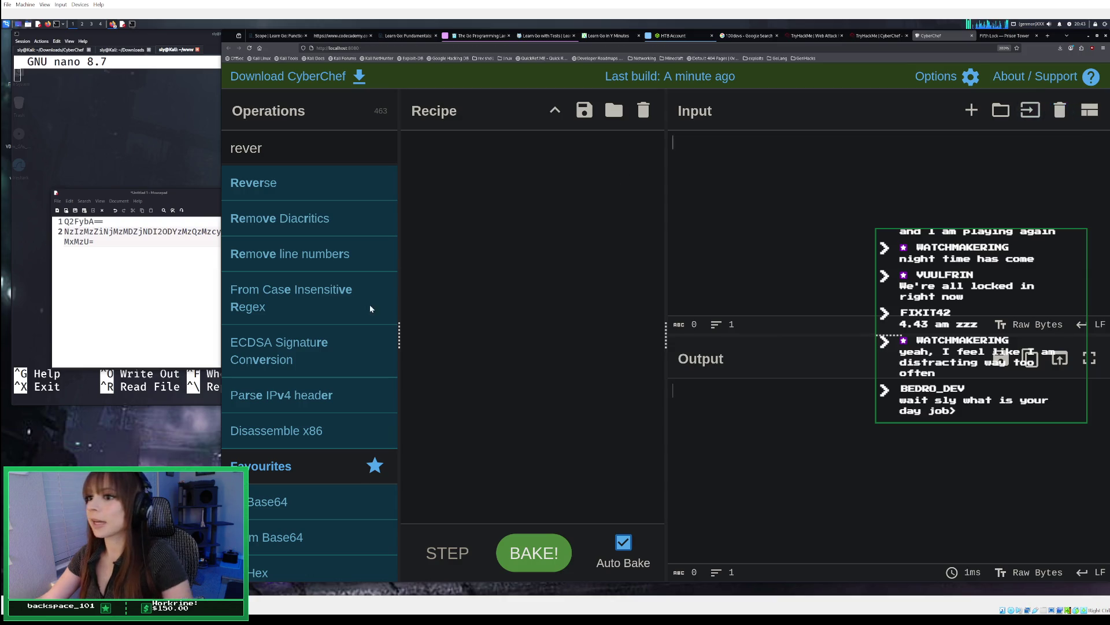
Step: Build a Reverse then To Hex recipe with To Hex disabled, comparing against the Prison Tower code
double_click(293, 180)
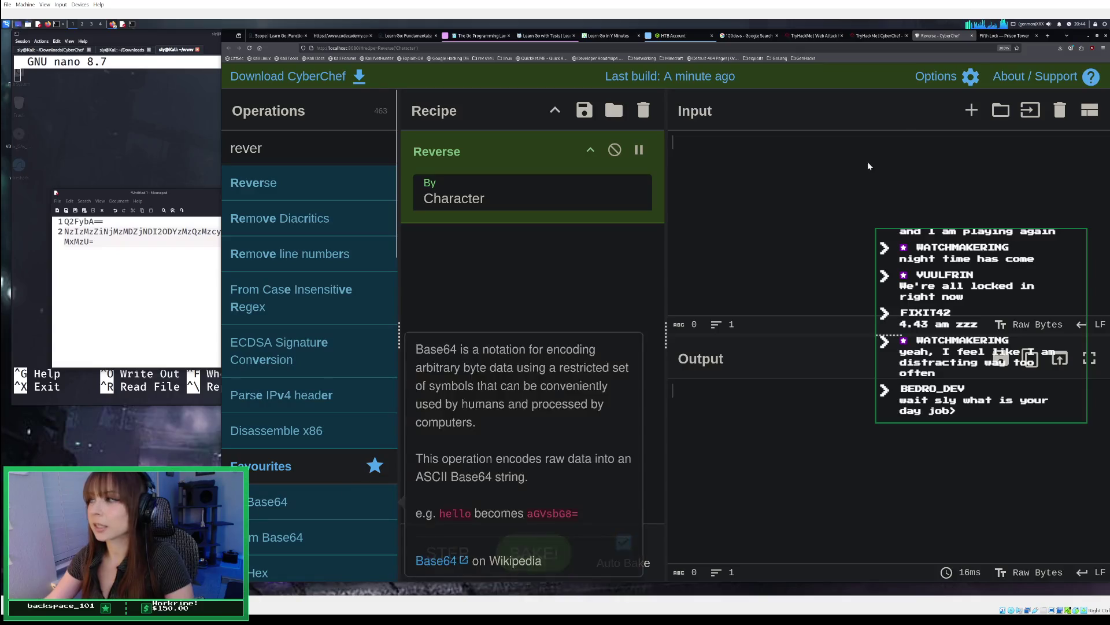
left_click(992, 35)
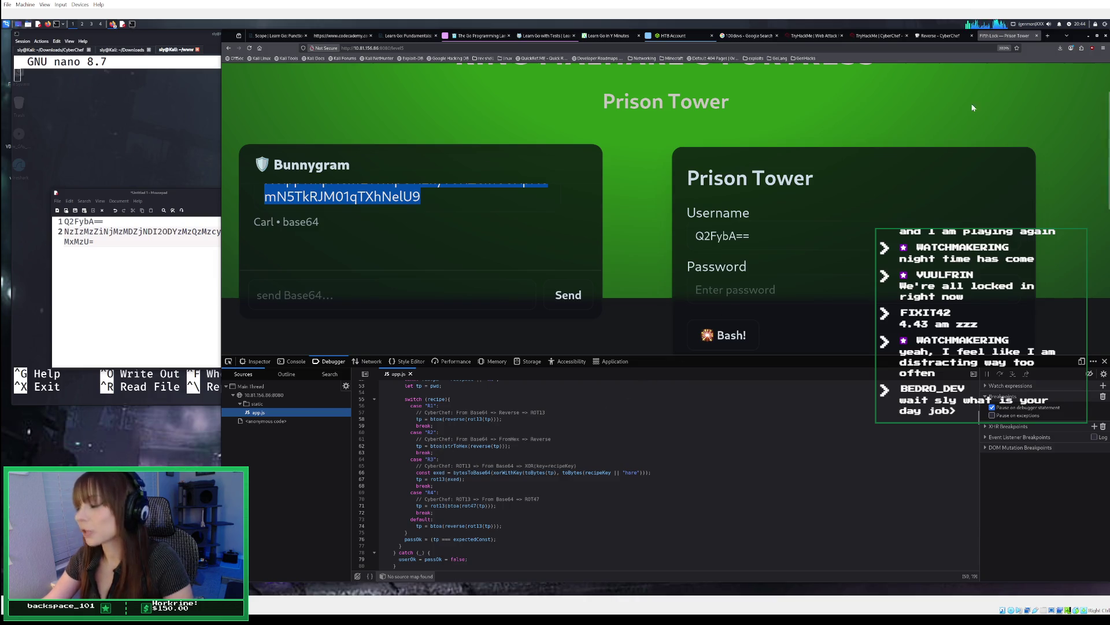
left_click(933, 37)
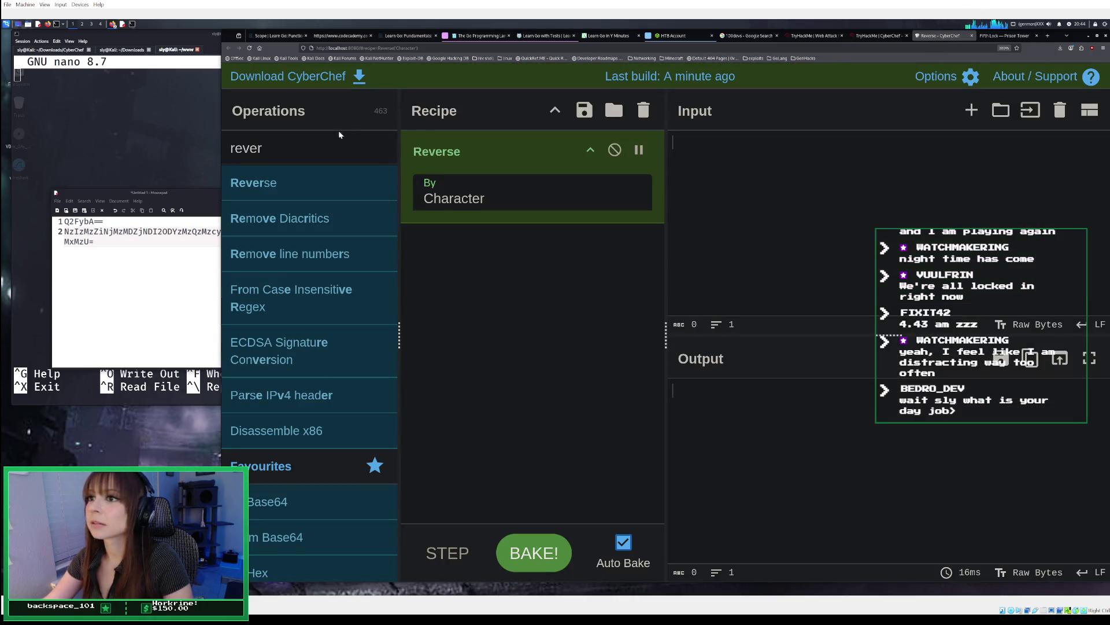
double_click(273, 570)
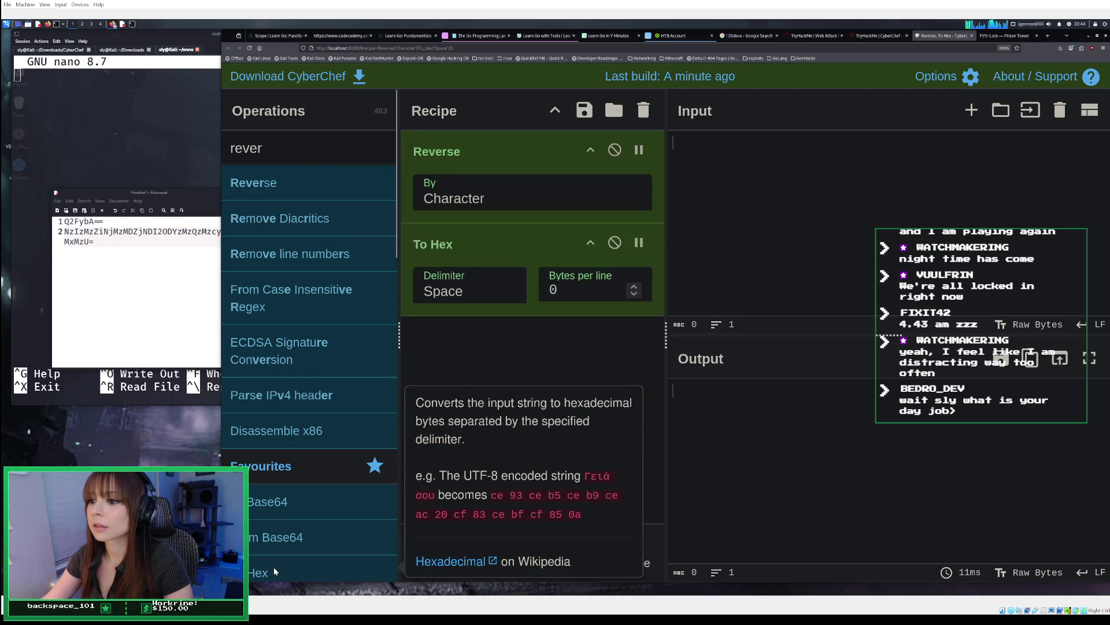
left_click(998, 36)
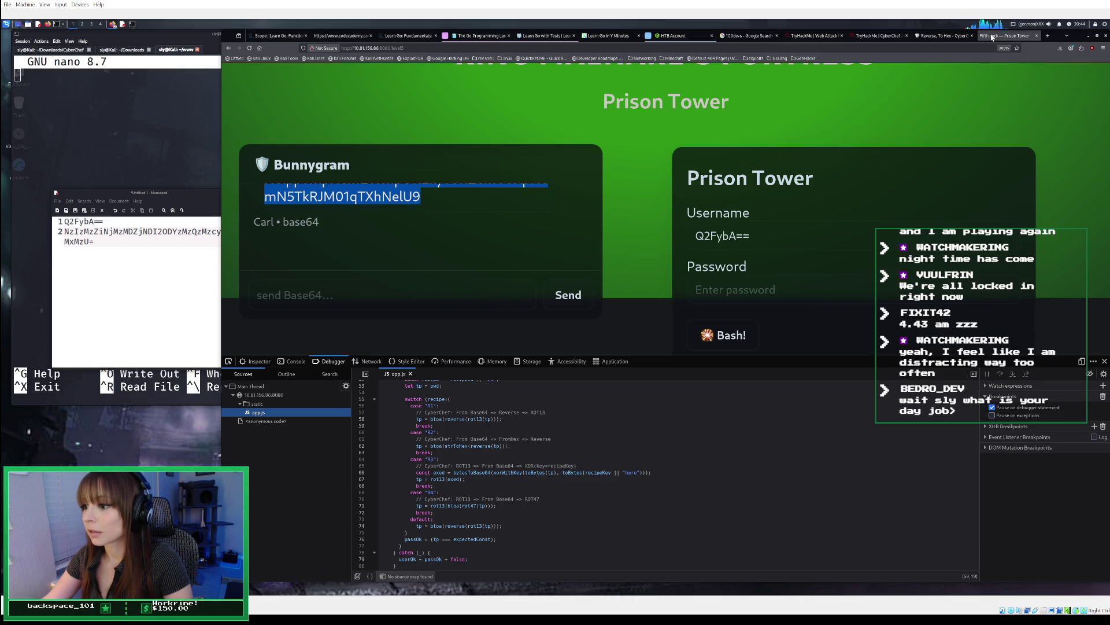
left_click(941, 36)
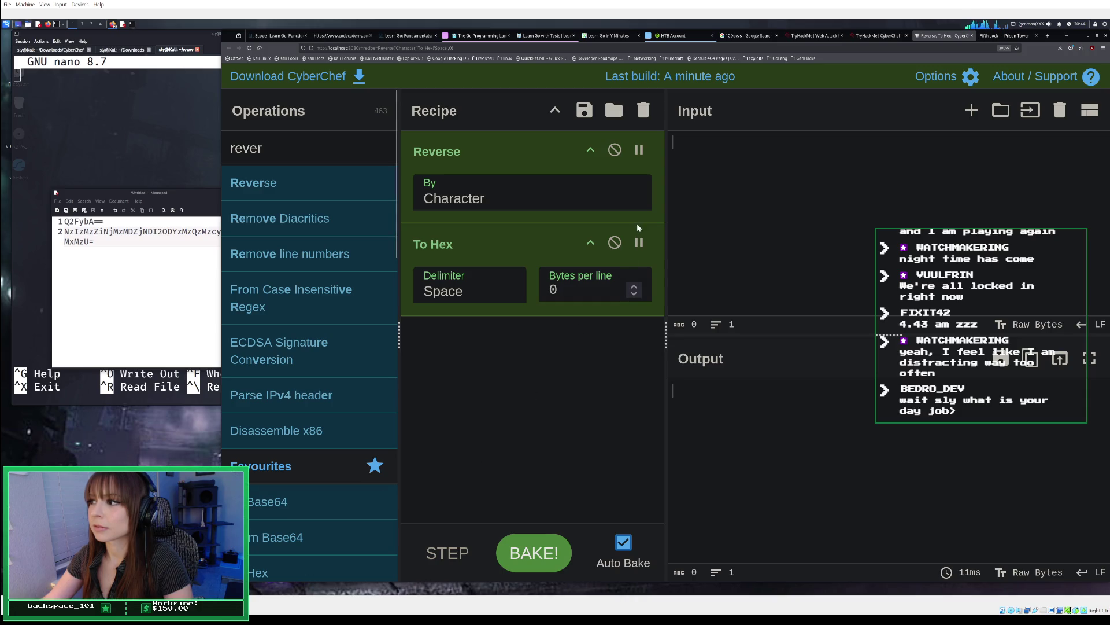
left_click(615, 243)
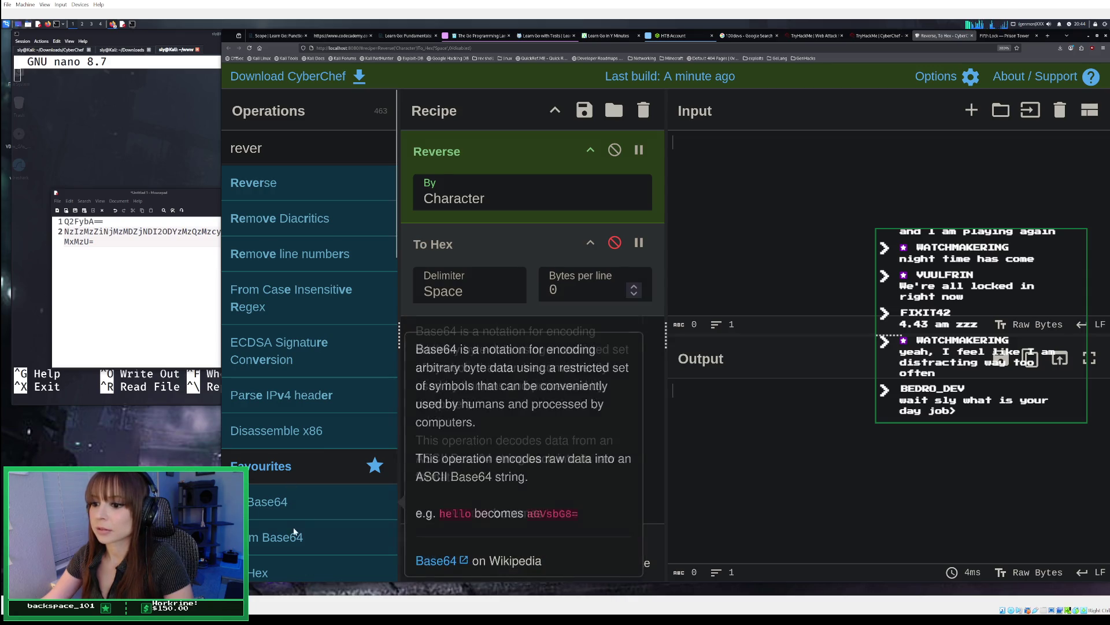
scroll(285, 563, "down", 1)
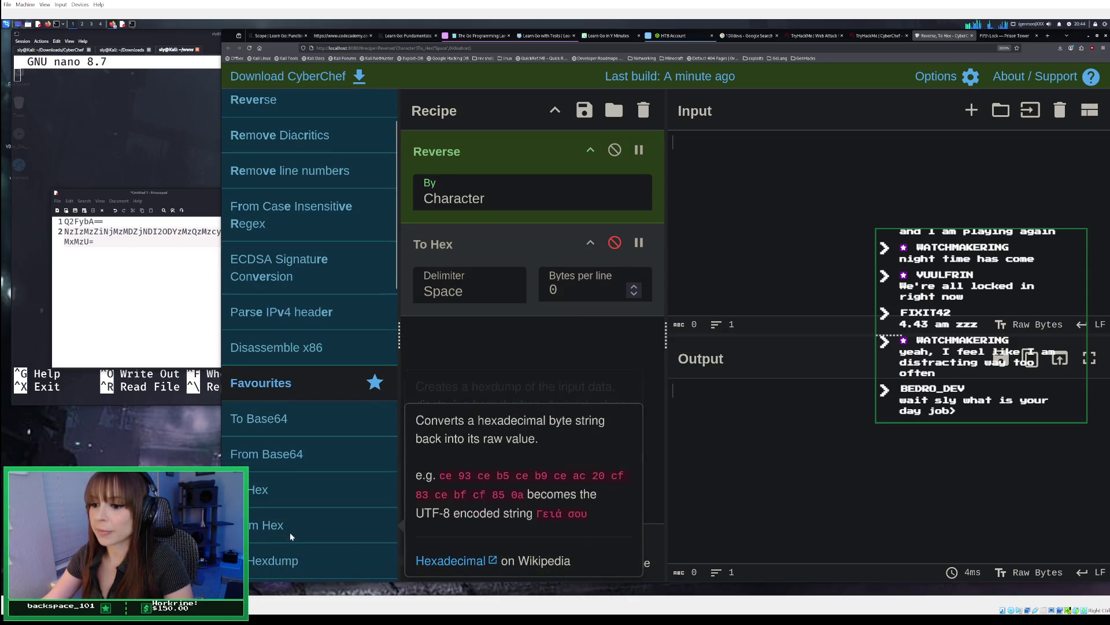
left_click(990, 35)
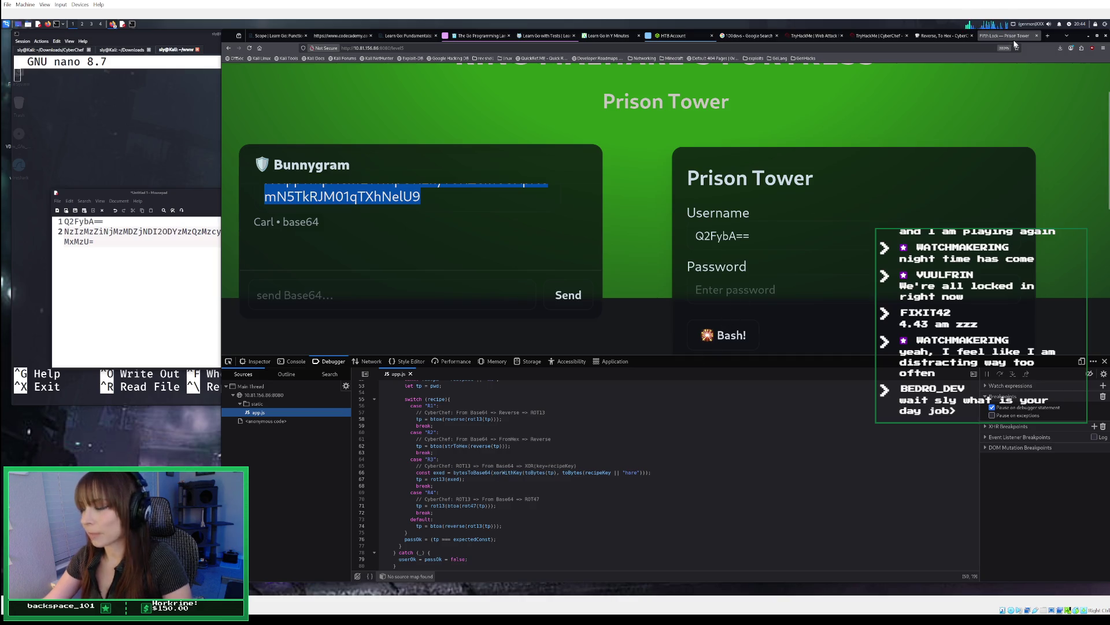
Step: Rebuild the recipe from scratch as Reverse, From Hex, From Base64
left_click(954, 36)
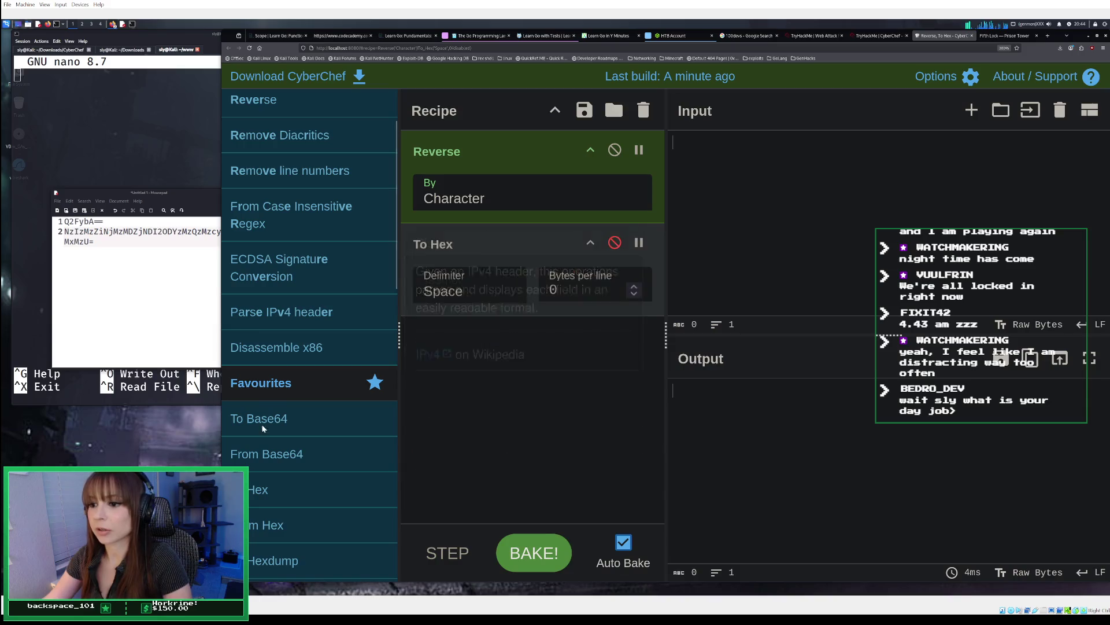
double_click(294, 458)
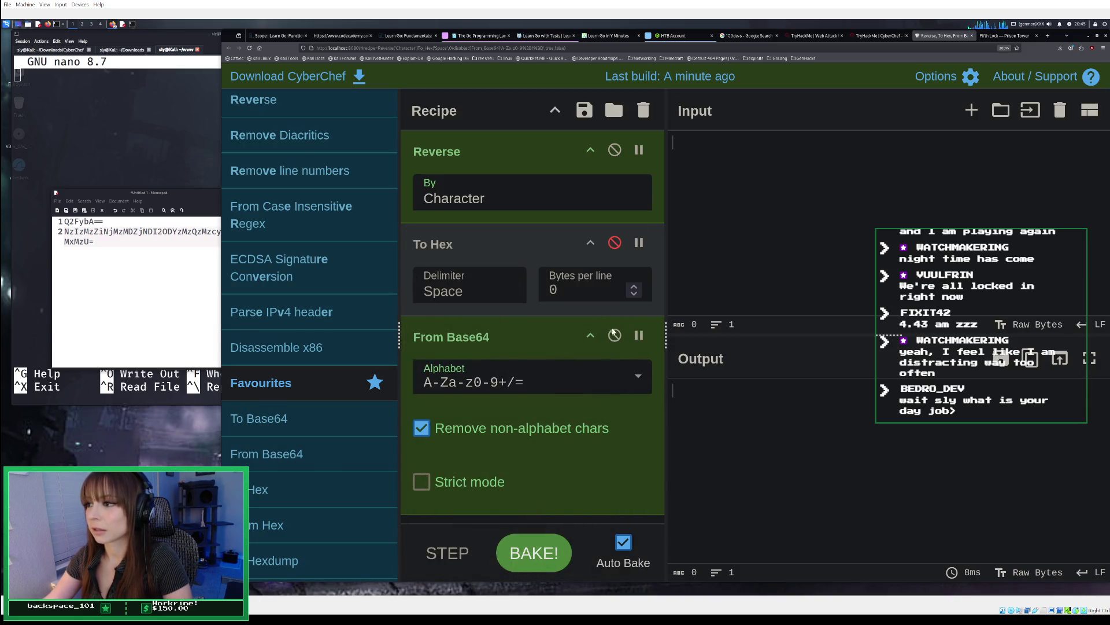
left_click(644, 110)
double_click(284, 106)
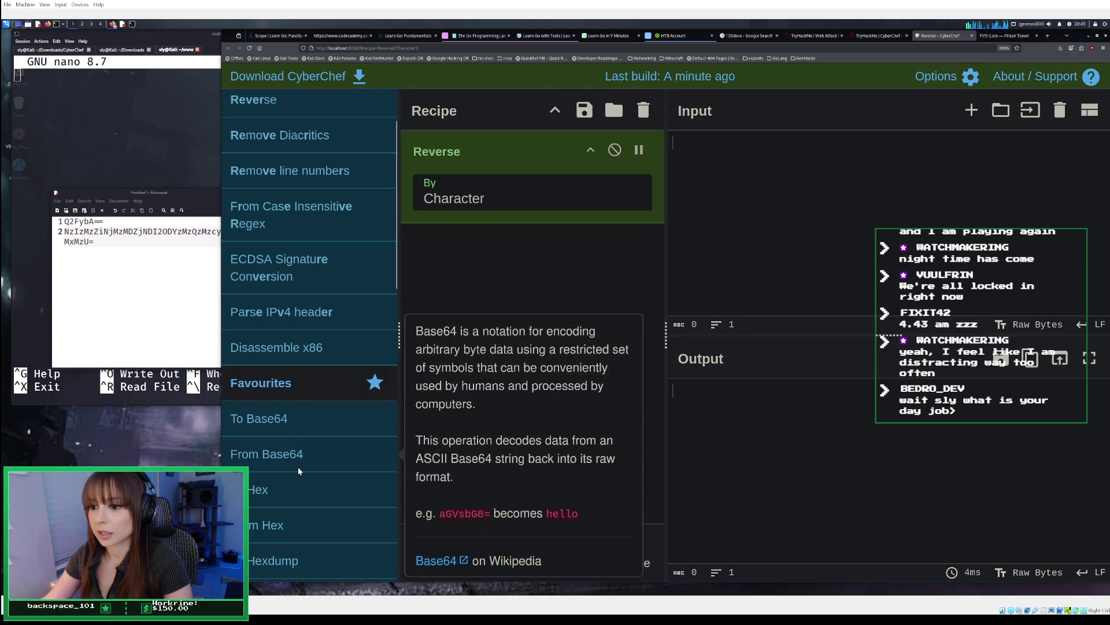
double_click(290, 523)
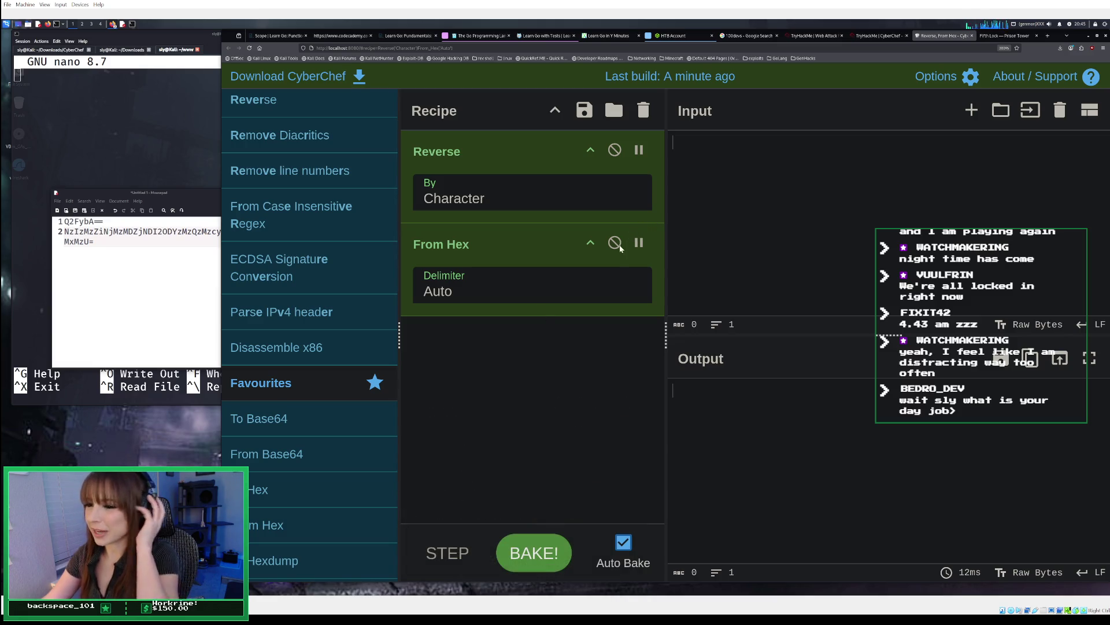
double_click(348, 453)
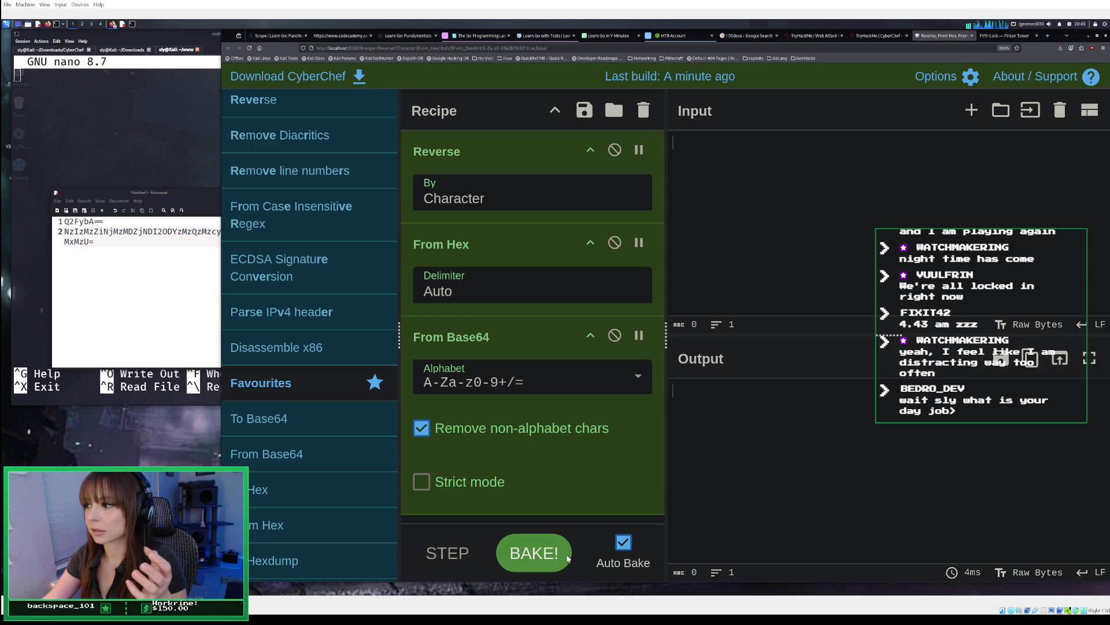
Step: Paste the saved password into the Input and bake the recipe
right_click(682, 165)
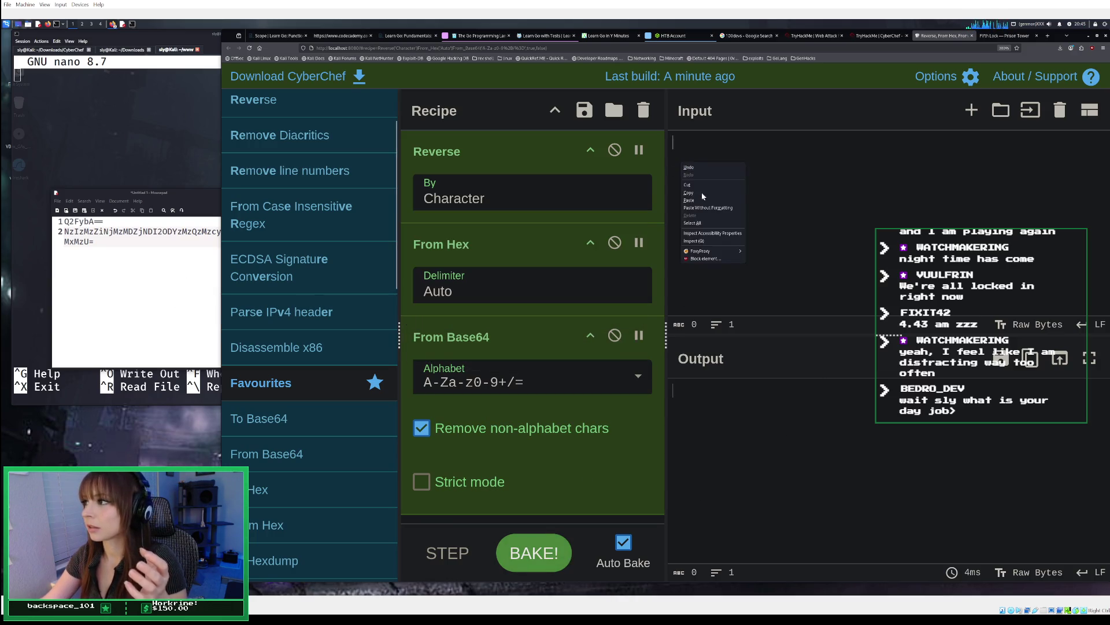
left_click(702, 200)
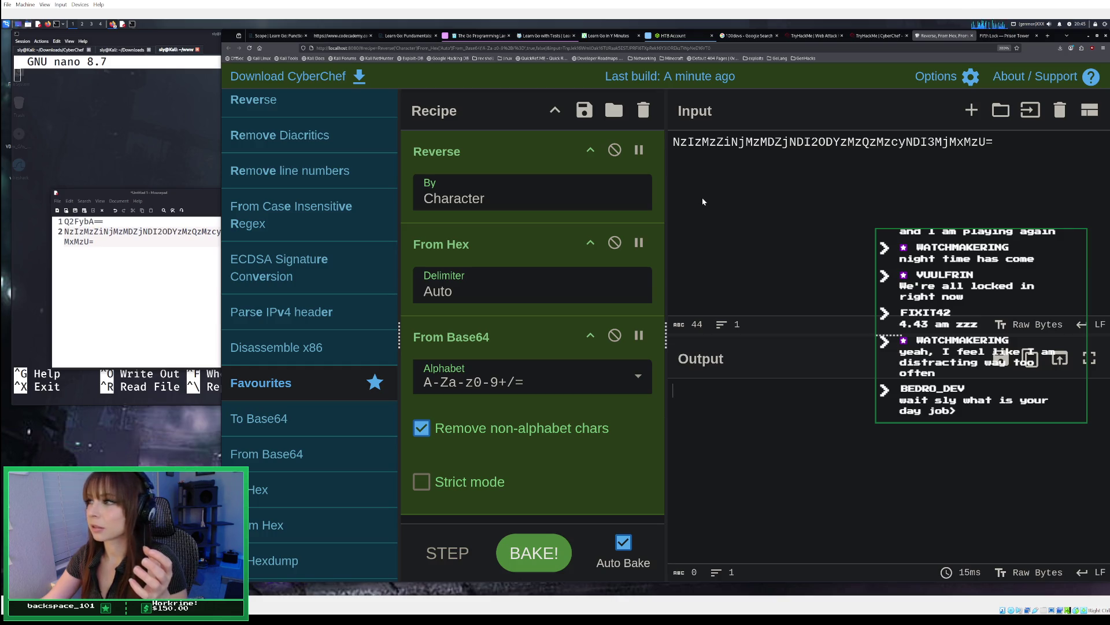
left_click(538, 554)
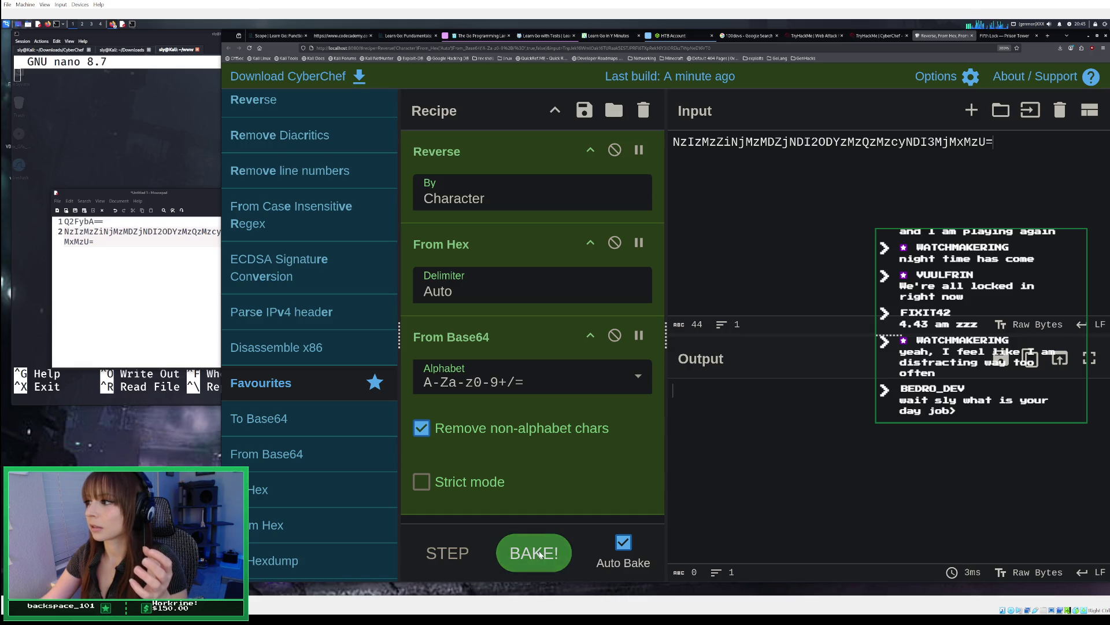
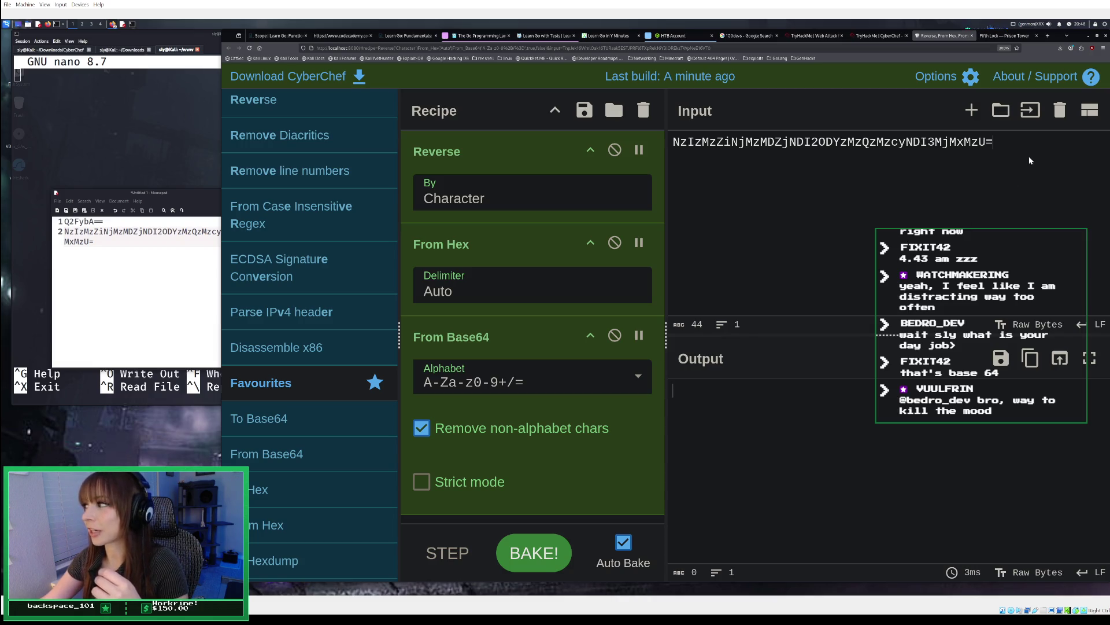
Step: Select and deselect the encoded input in CyberChef, then go to the Fifth Lock Prison Tower page
left_click_drag(1009, 131, 676, 139)
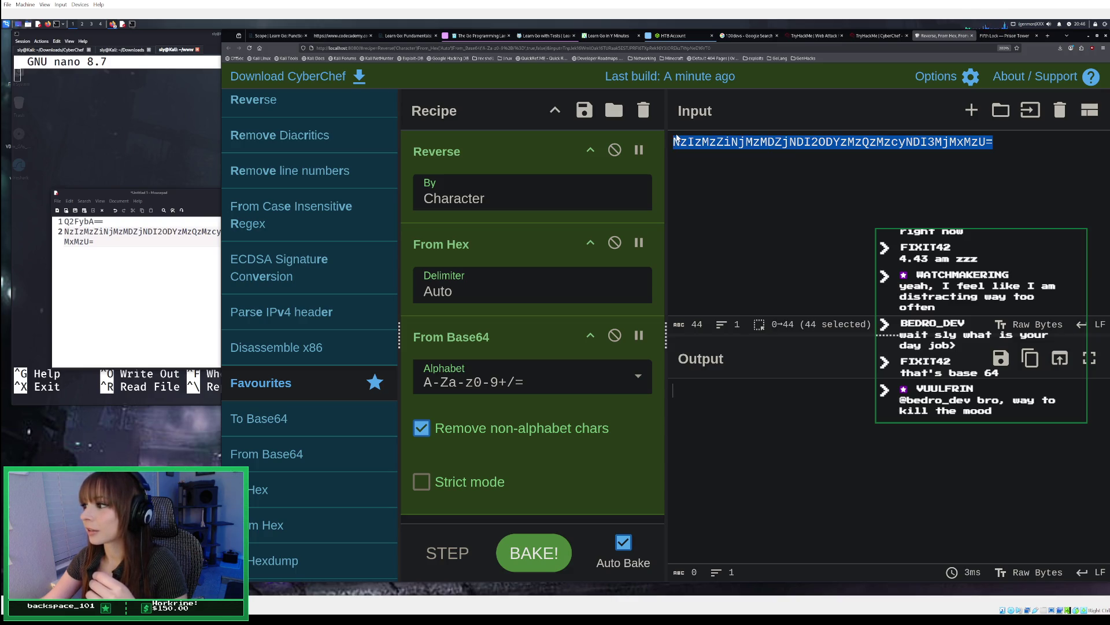
left_click(727, 210)
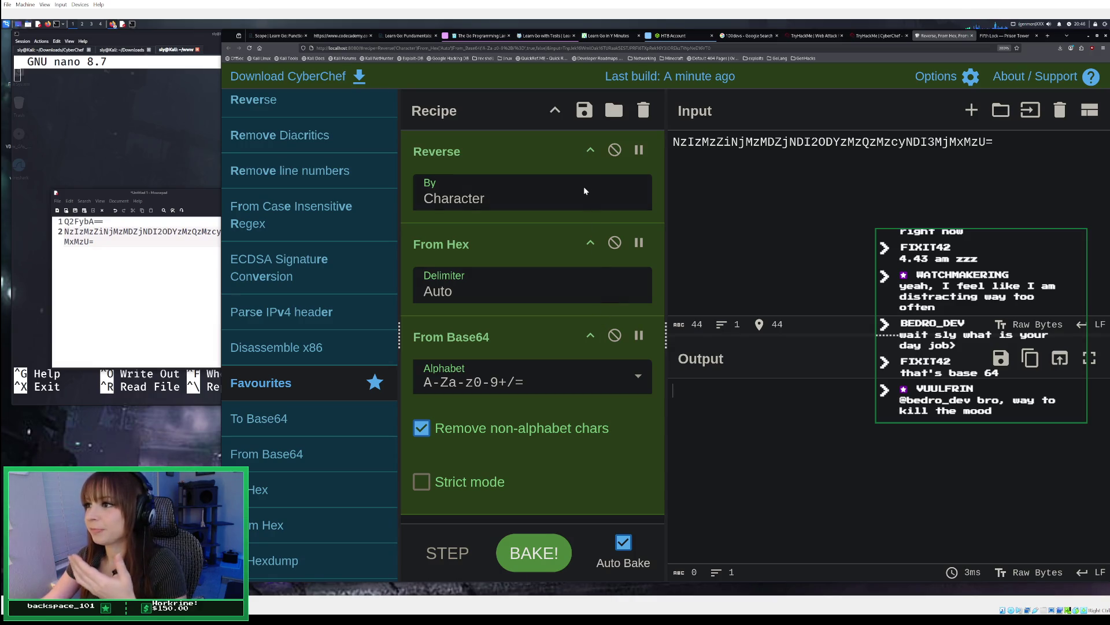
left_click(1006, 35)
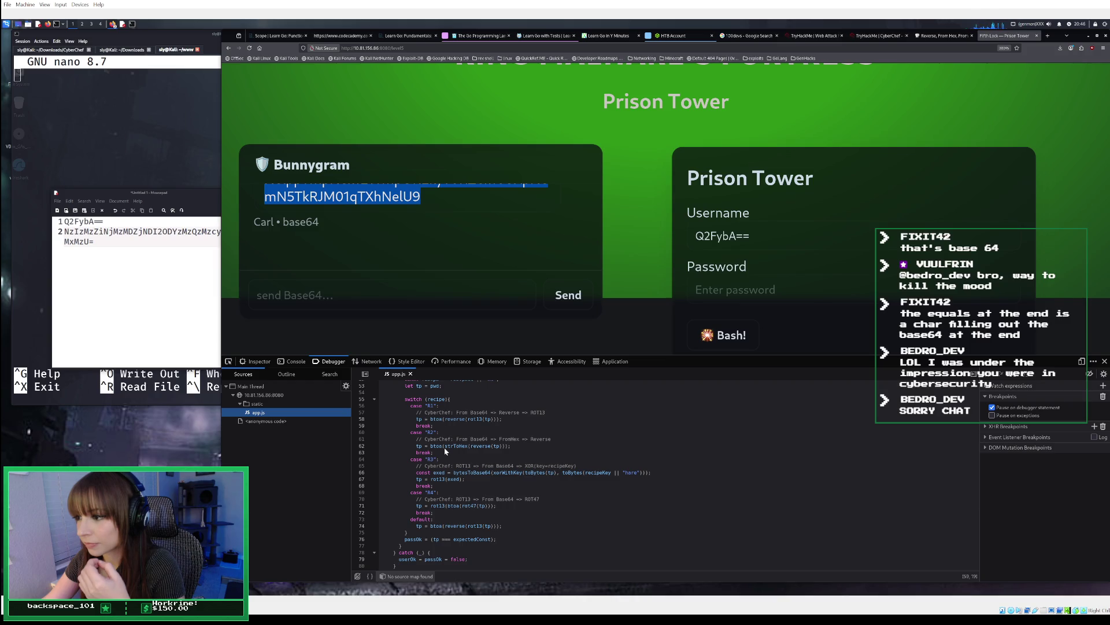
scroll(444, 447, "up", 2)
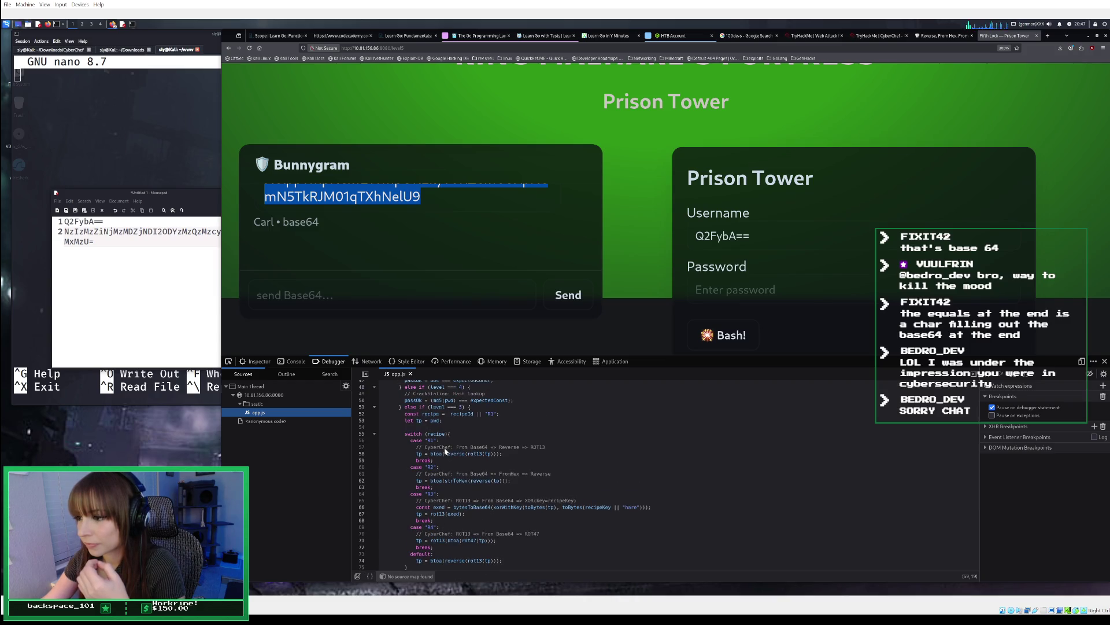
scroll(446, 451, "up", 2)
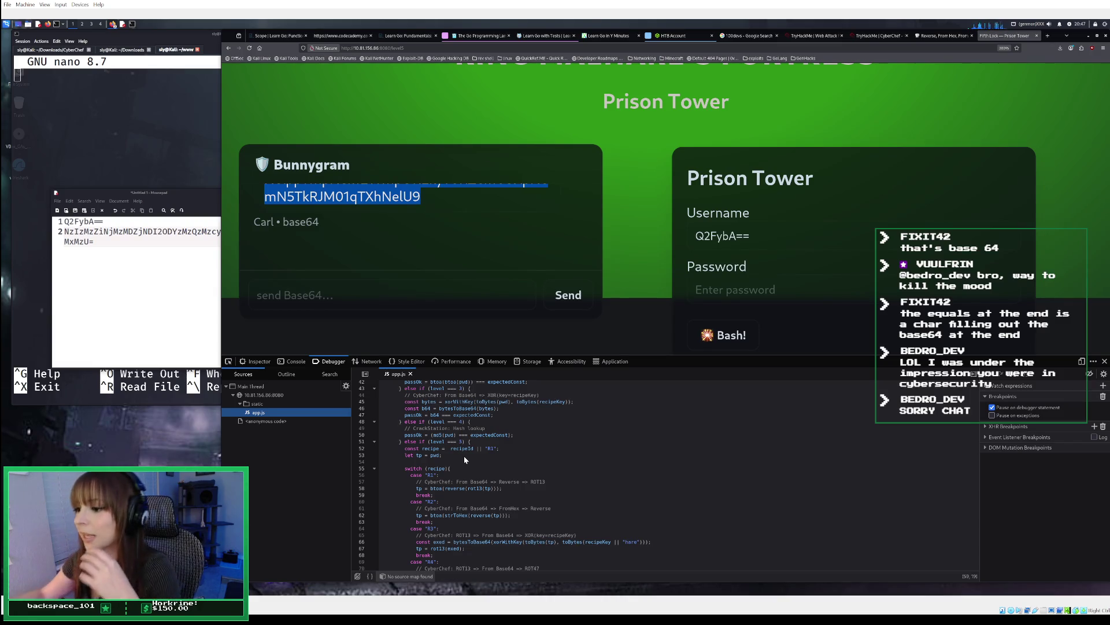
scroll(464, 457, "down", 2)
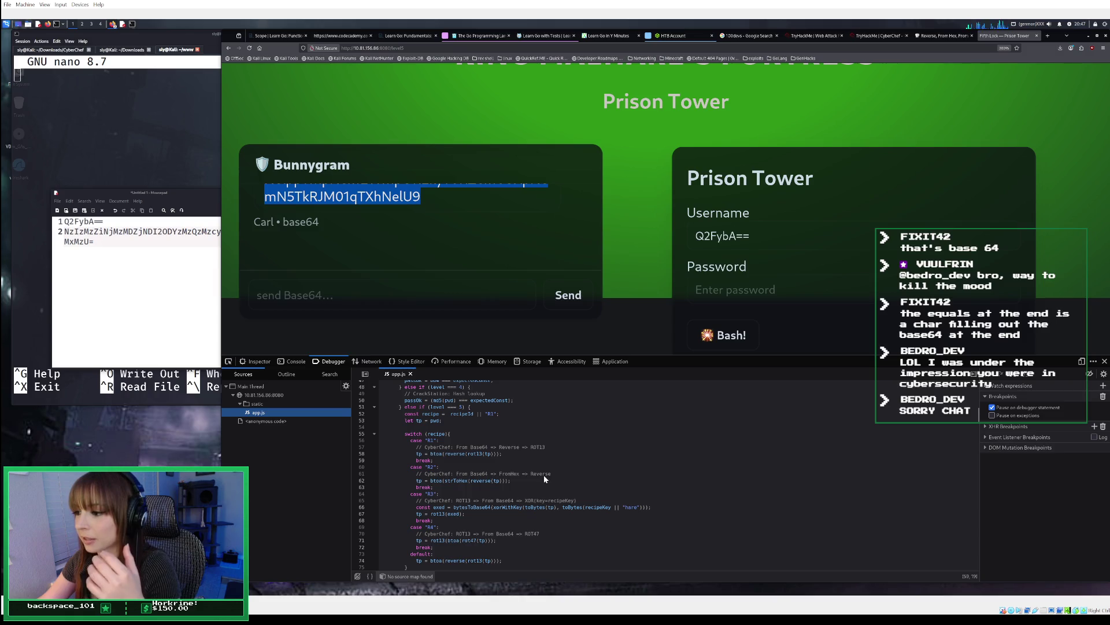
scroll(544, 477, "up", 1)
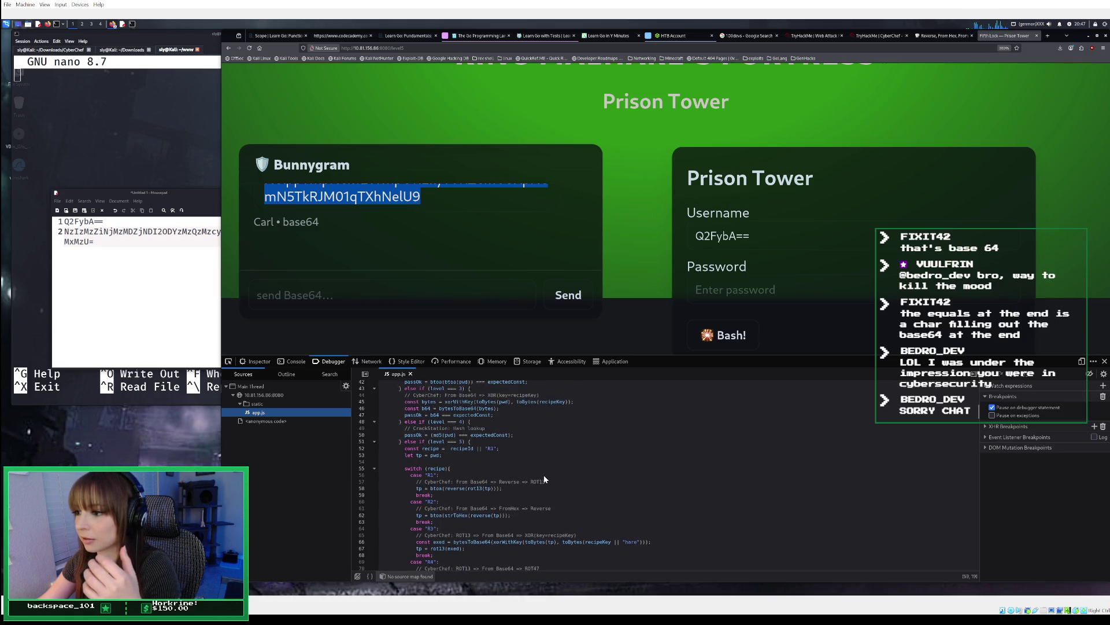
scroll(543, 477, "down", 2)
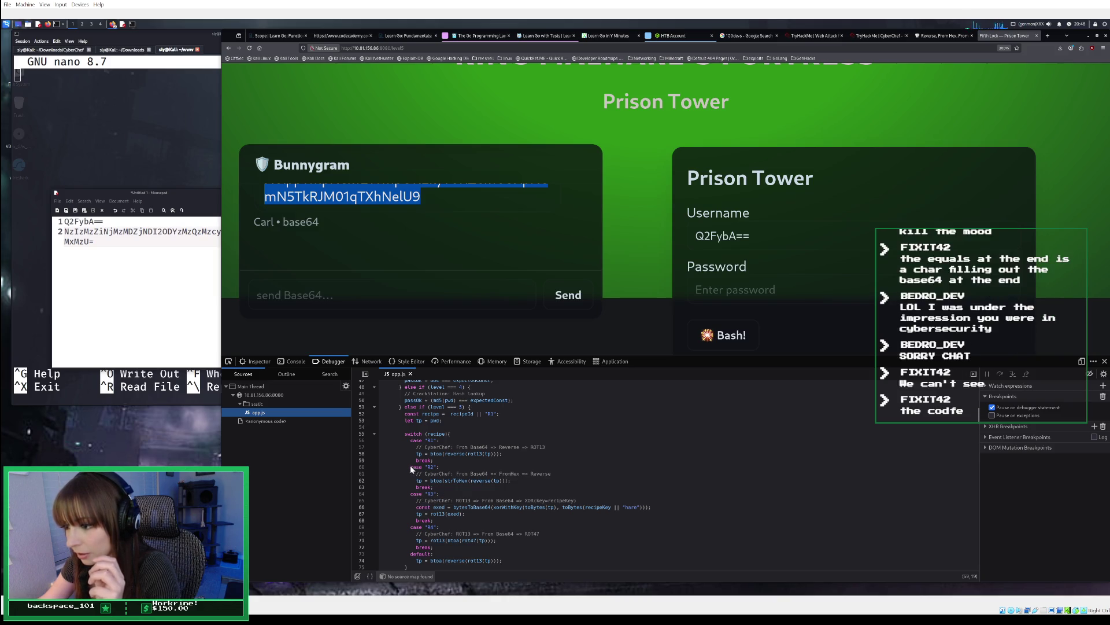
left_click_drag(411, 465, 506, 482)
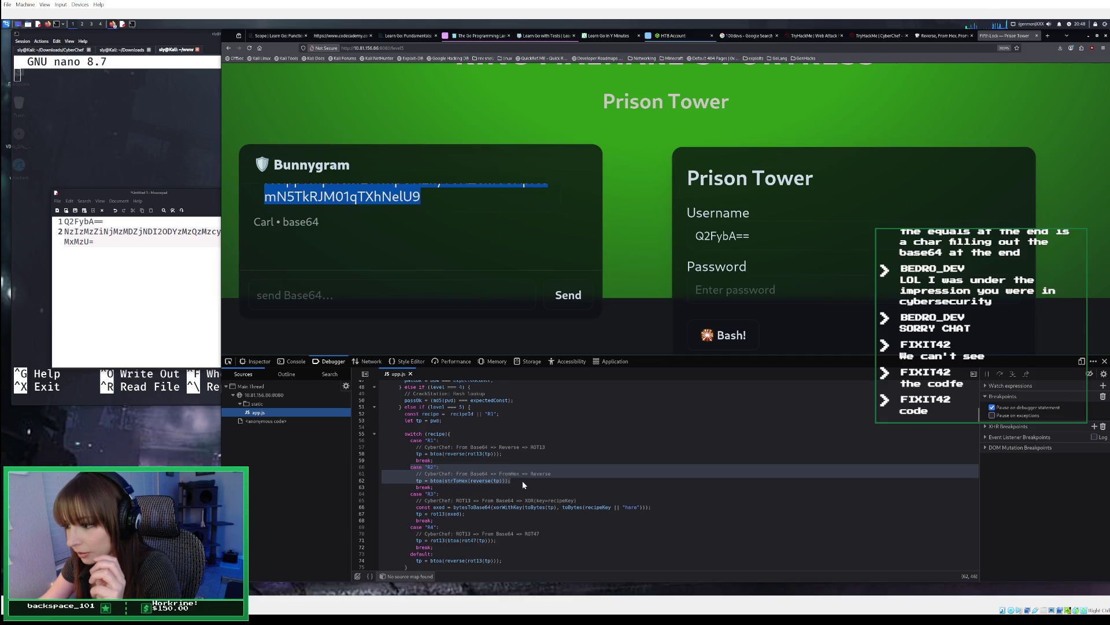
Step: Paste the R2 case code (From Base64, From Hex, Reverse) into Mousepad below the saved values, joining its comment line
right_click(502, 479)
left_click(519, 501)
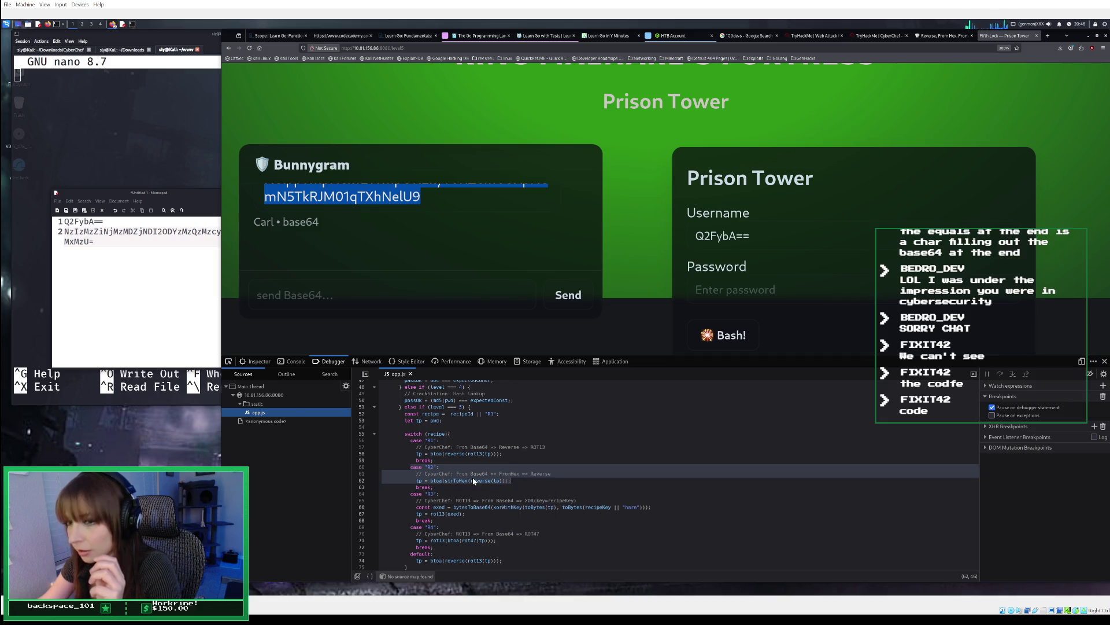
left_click(155, 326)
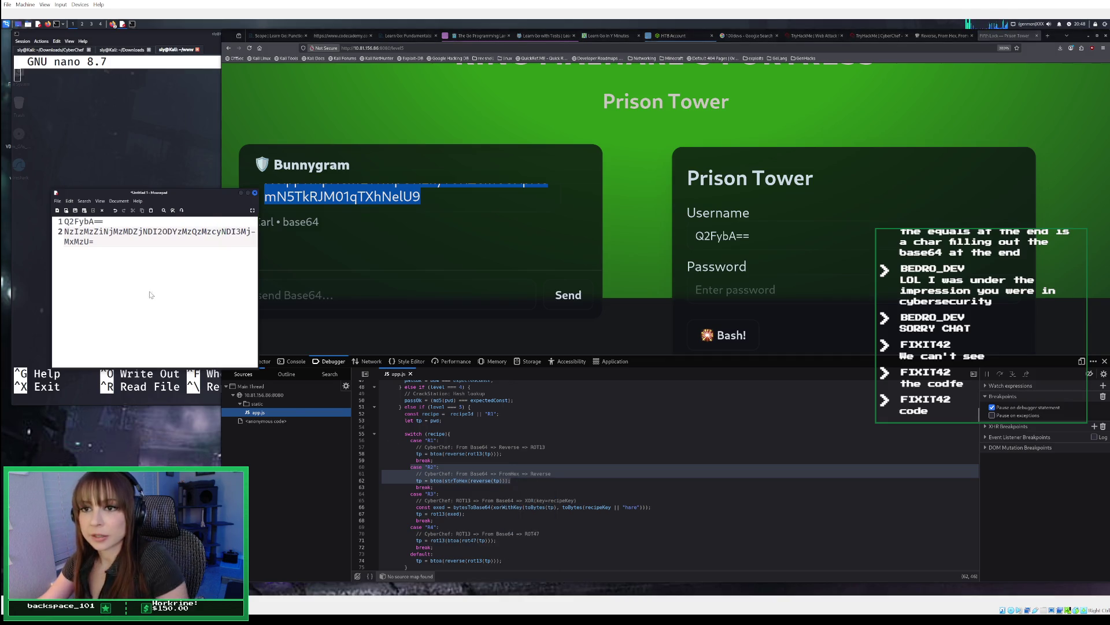
key("Return")
key("Return")
right_click(99, 263)
left_click(121, 311)
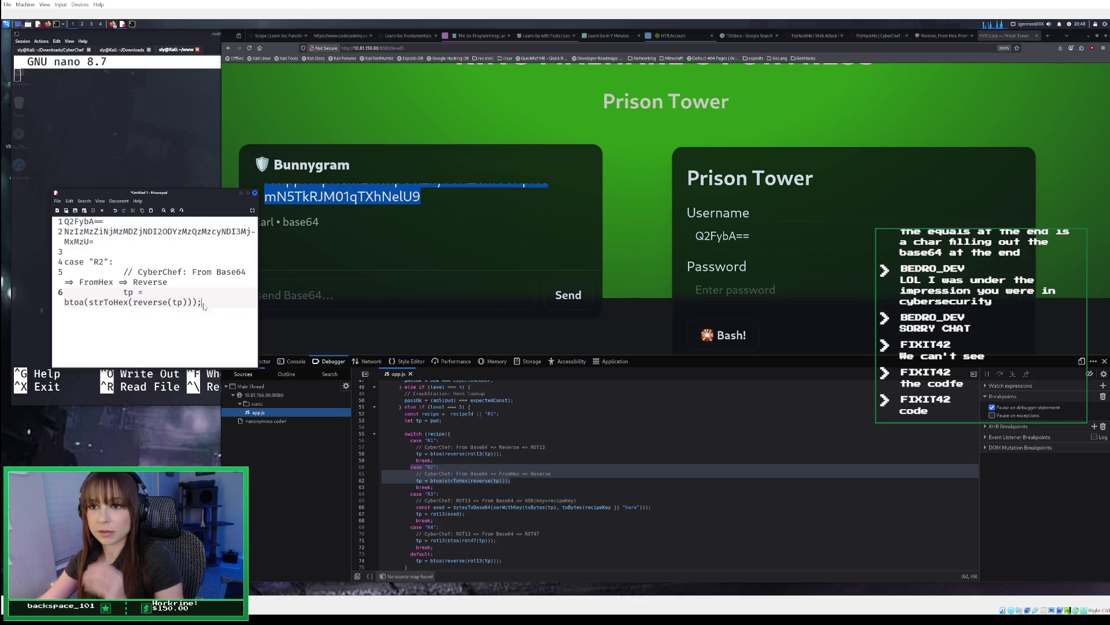
left_click(120, 271)
key("BackSpace")
key("BackSpace")
key("BackSpace")
key("BackSpace")
key("BackSpace")
key("BackSpace")
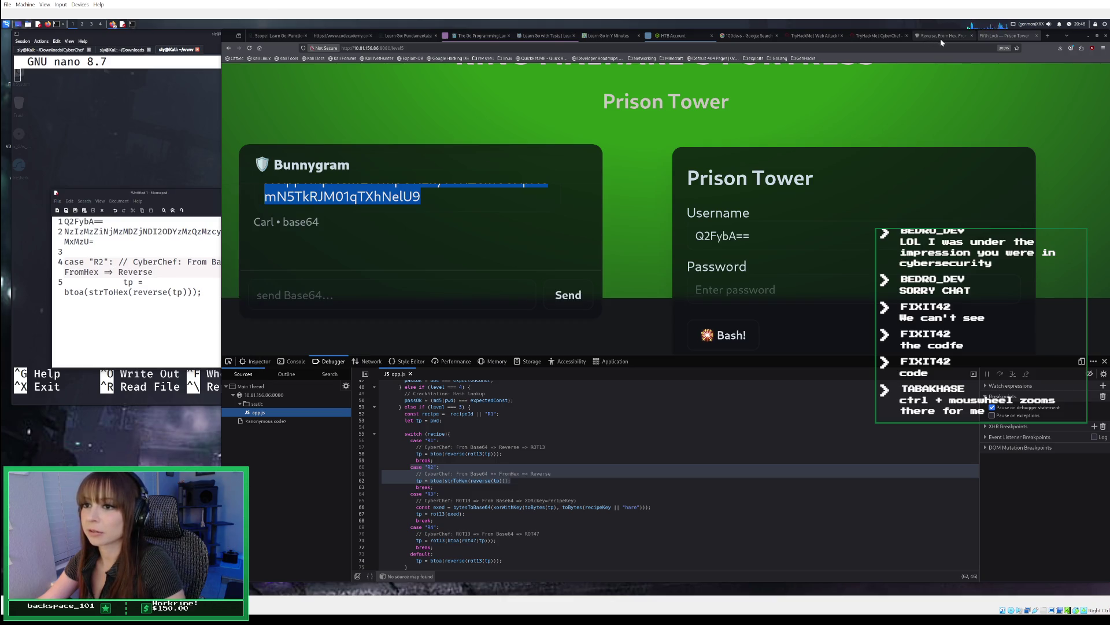
left_click(940, 38)
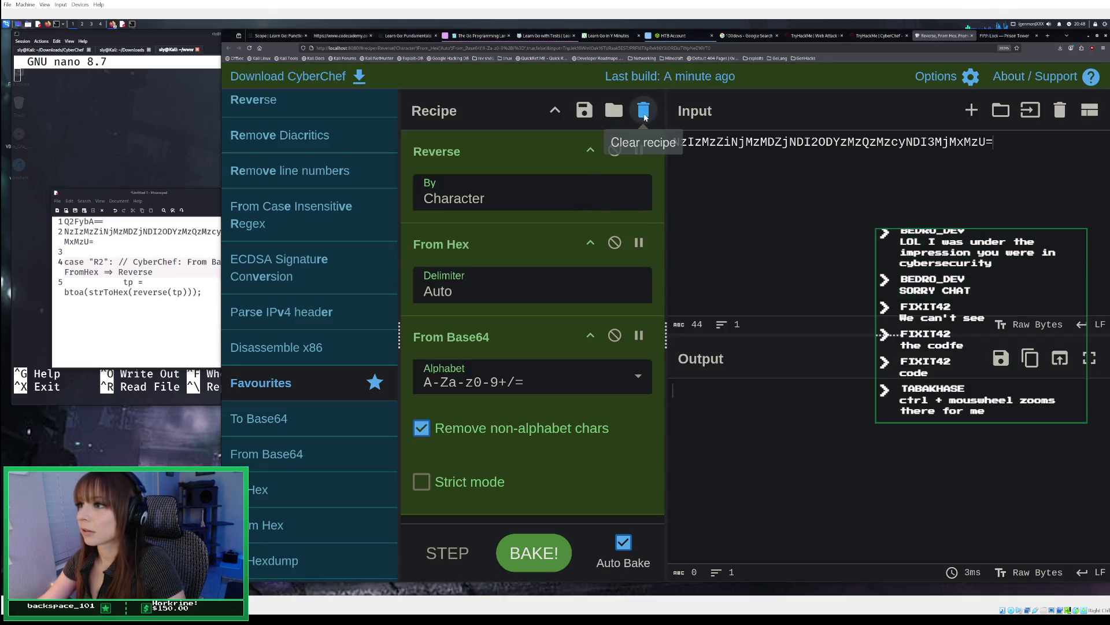
Step: Rebuild the recipe as From Base64, From Hex, then Reverse, checking the order in the notes
left_click(643, 110)
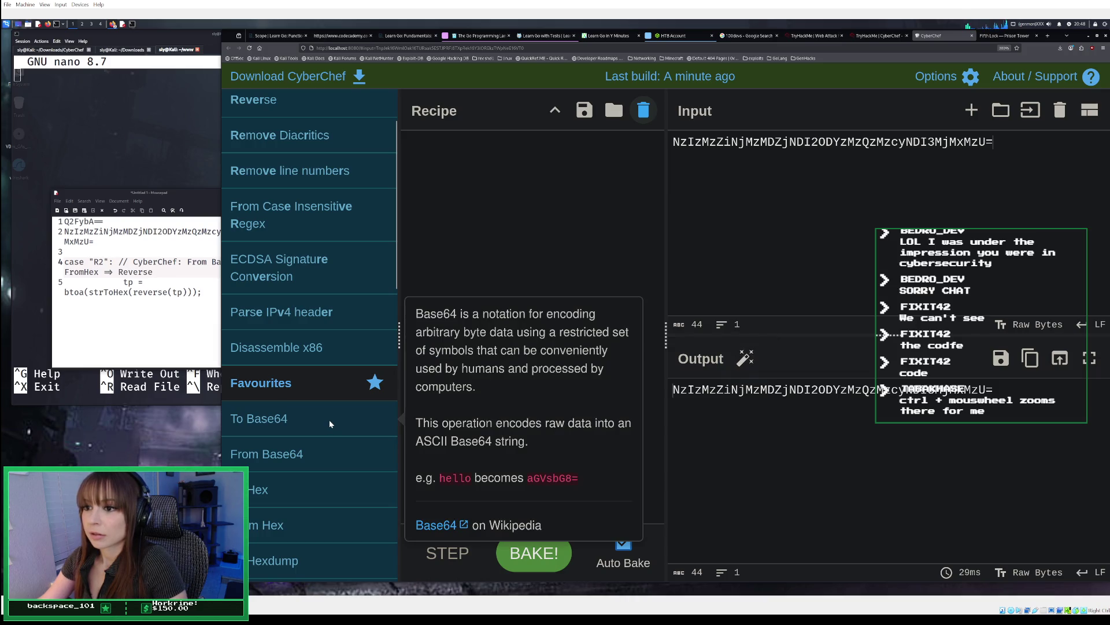
double_click(314, 452)
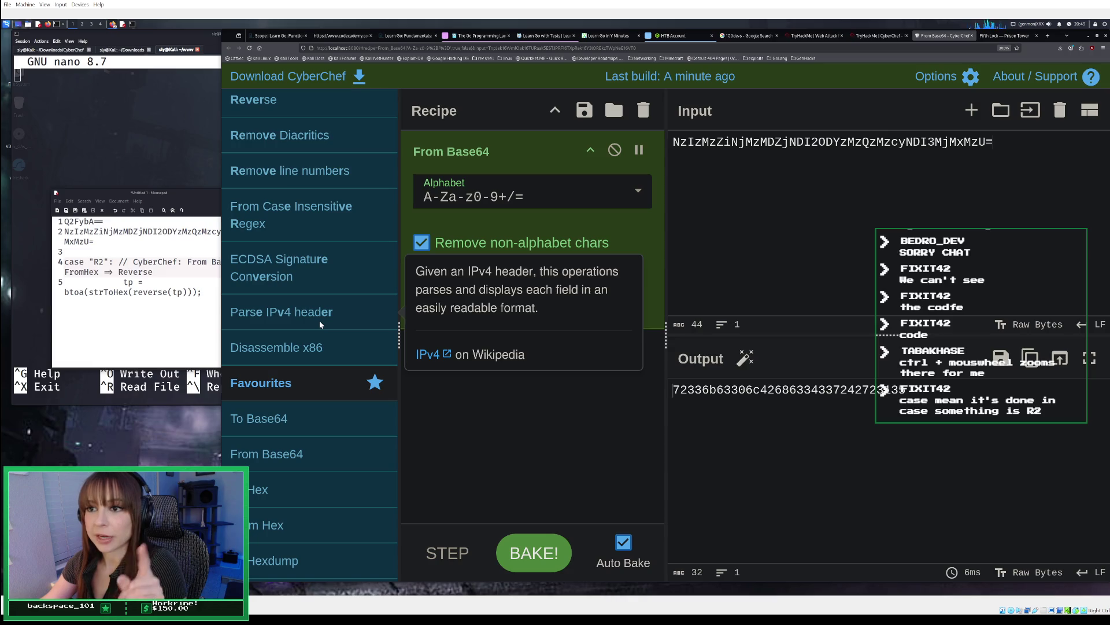
left_click(182, 316)
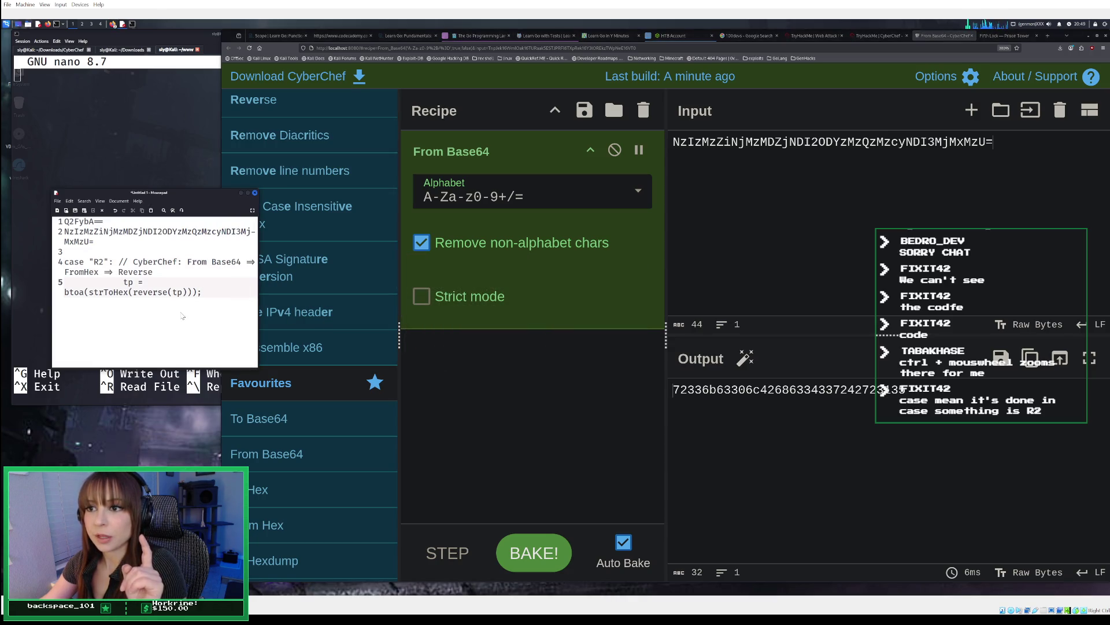
left_click(291, 525)
double_click(286, 526)
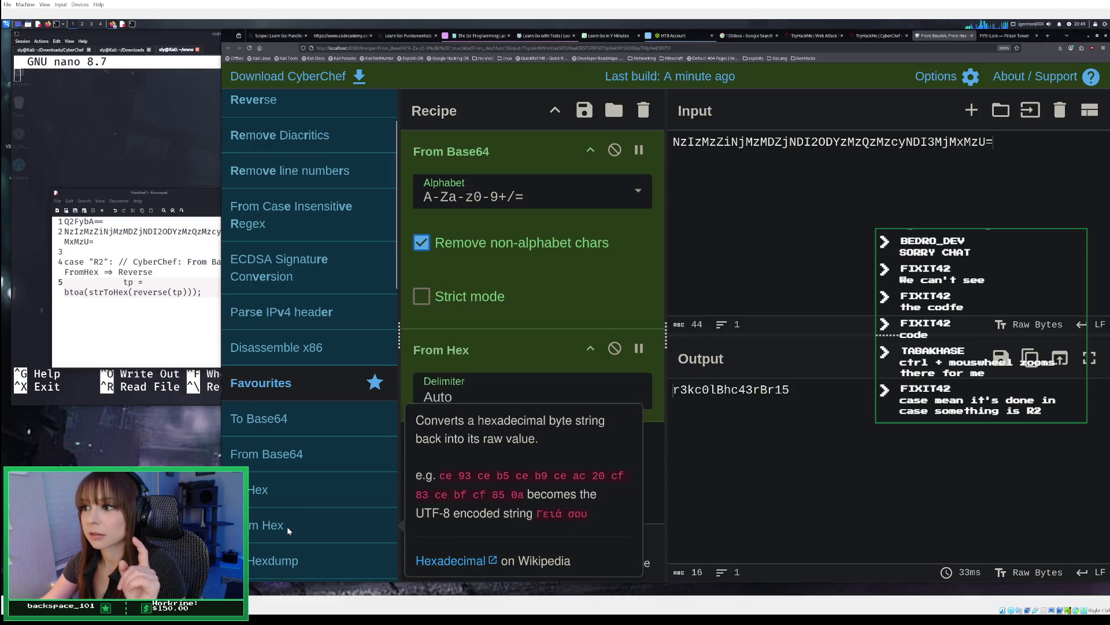
double_click(311, 102)
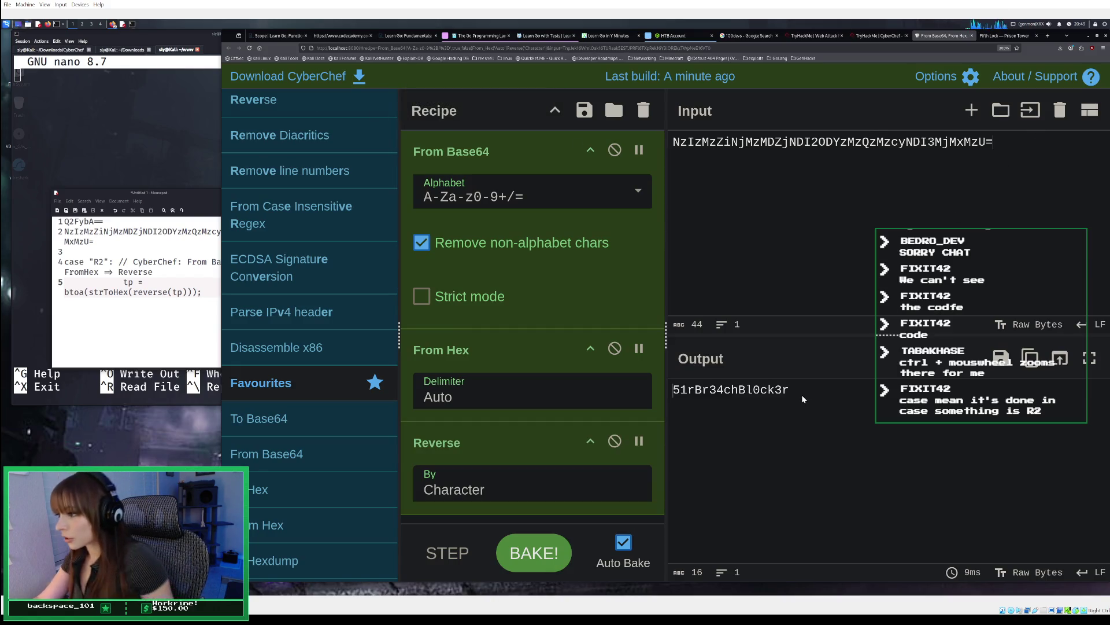
Step: Copy the decoded password output and return to the Prison Tower page
left_click_drag(801, 395, 759, 398)
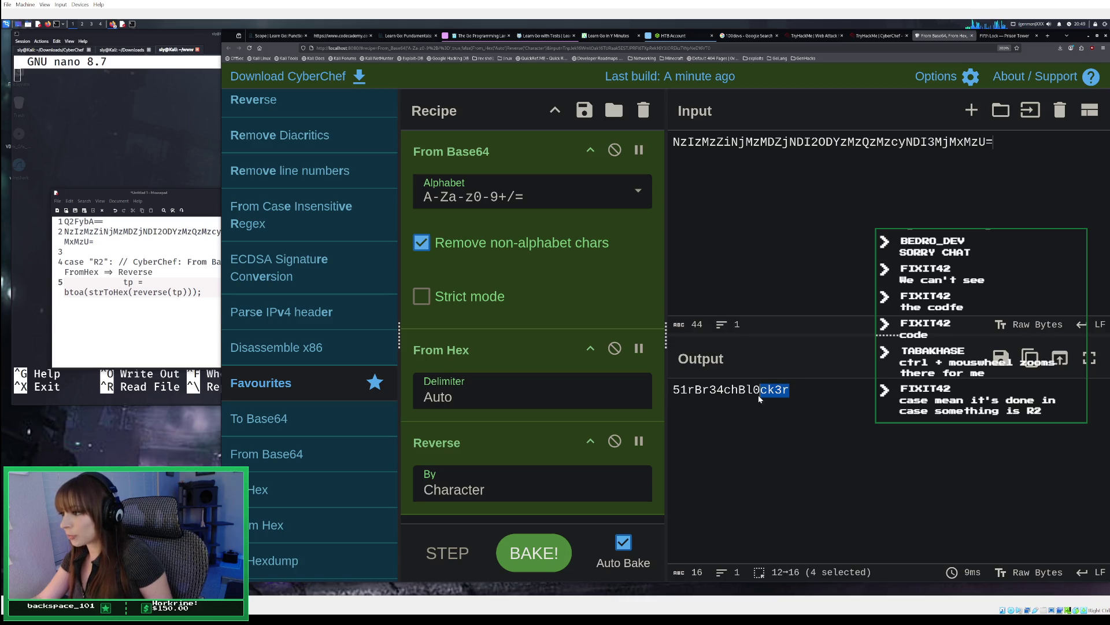
left_click(1031, 359)
left_click(999, 36)
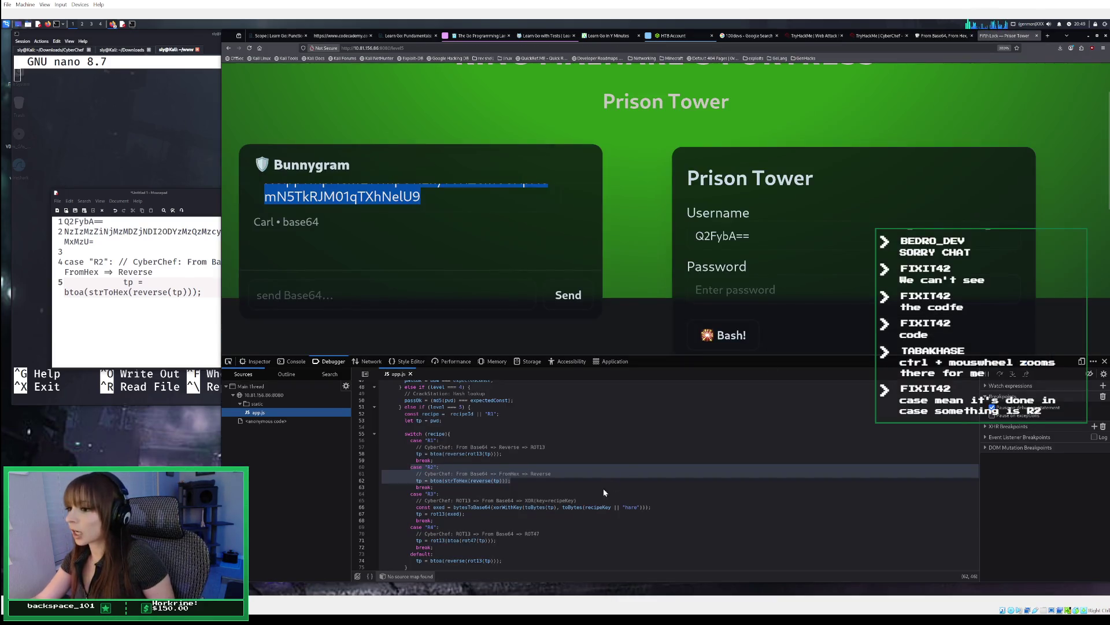
Step: Paste the decoded password into the Prison Tower password field and submit the login
left_click(749, 298)
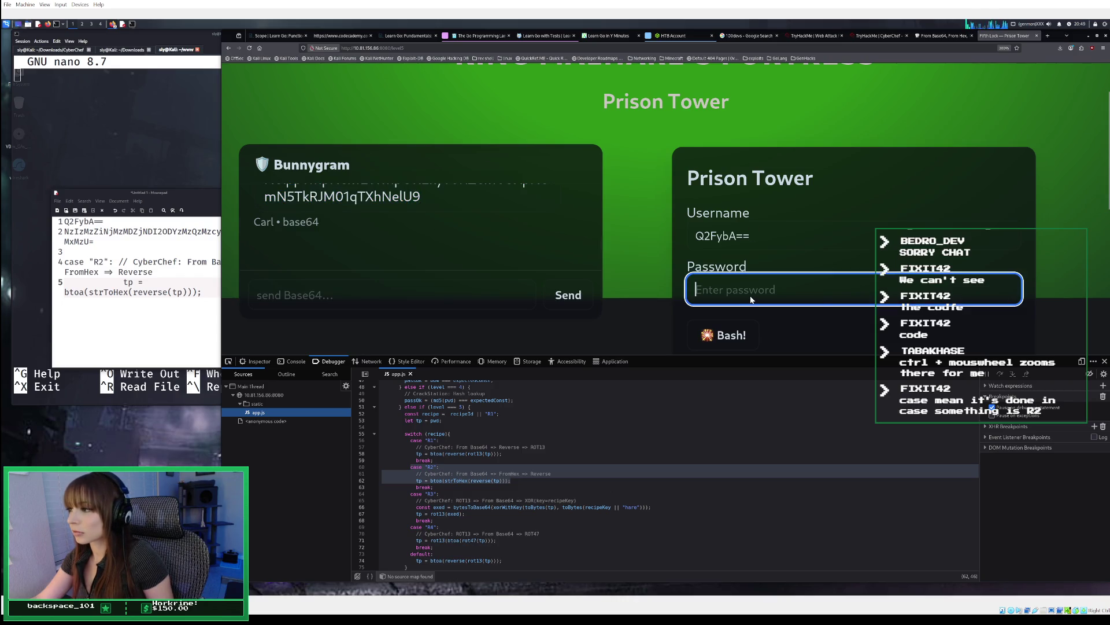
right_click(751, 298)
left_click(771, 349)
key("ctrl+v")
key("Return")
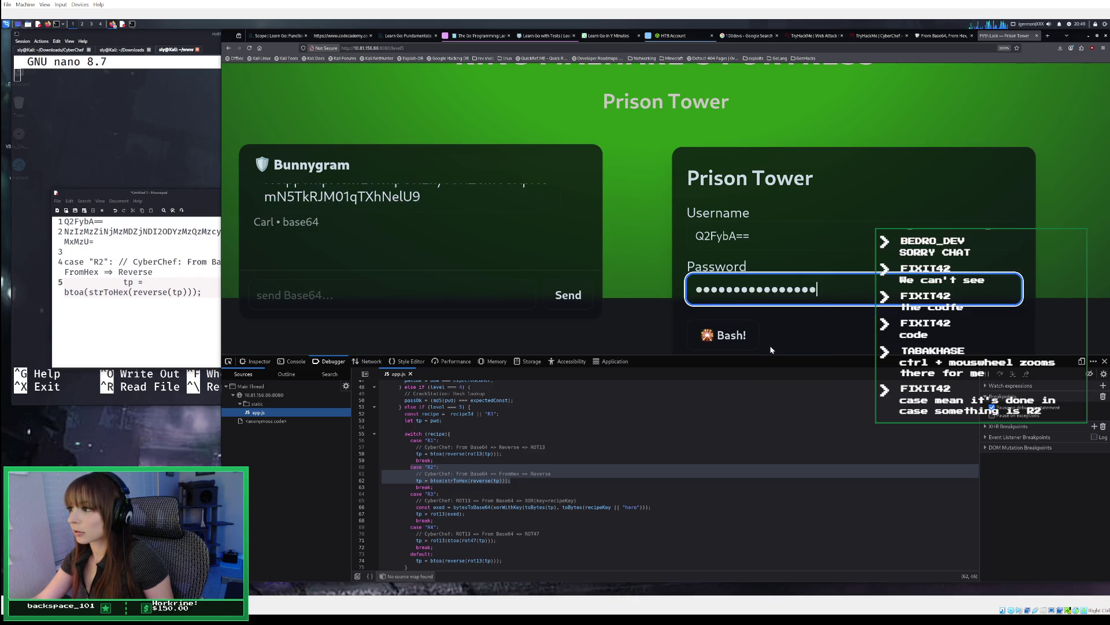
scroll(814, 315, "down", 3)
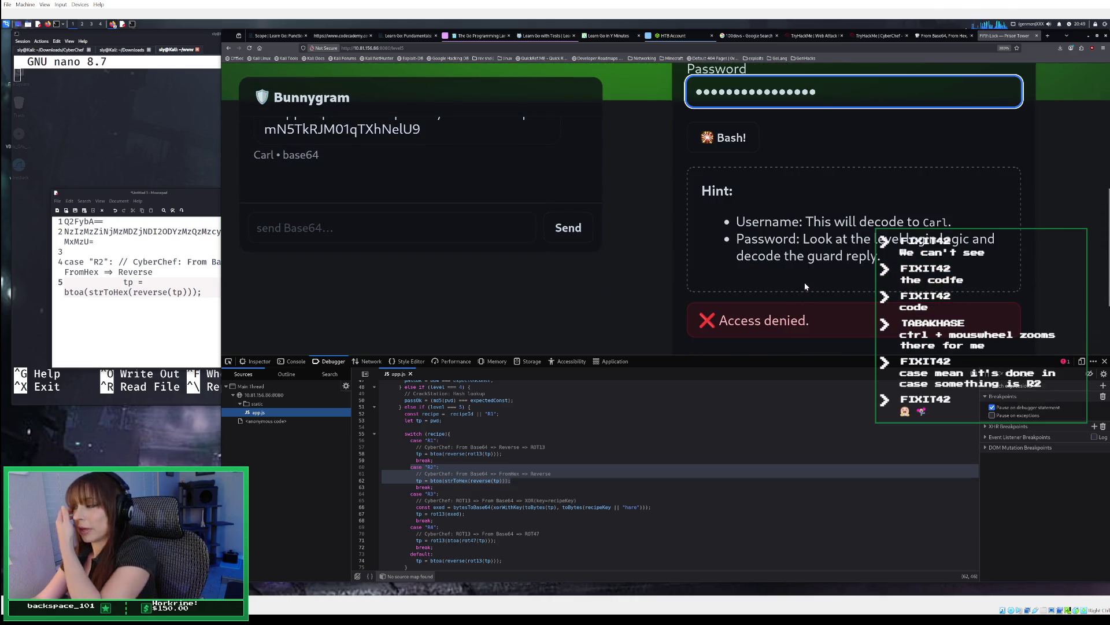
scroll(804, 282, "up", 3)
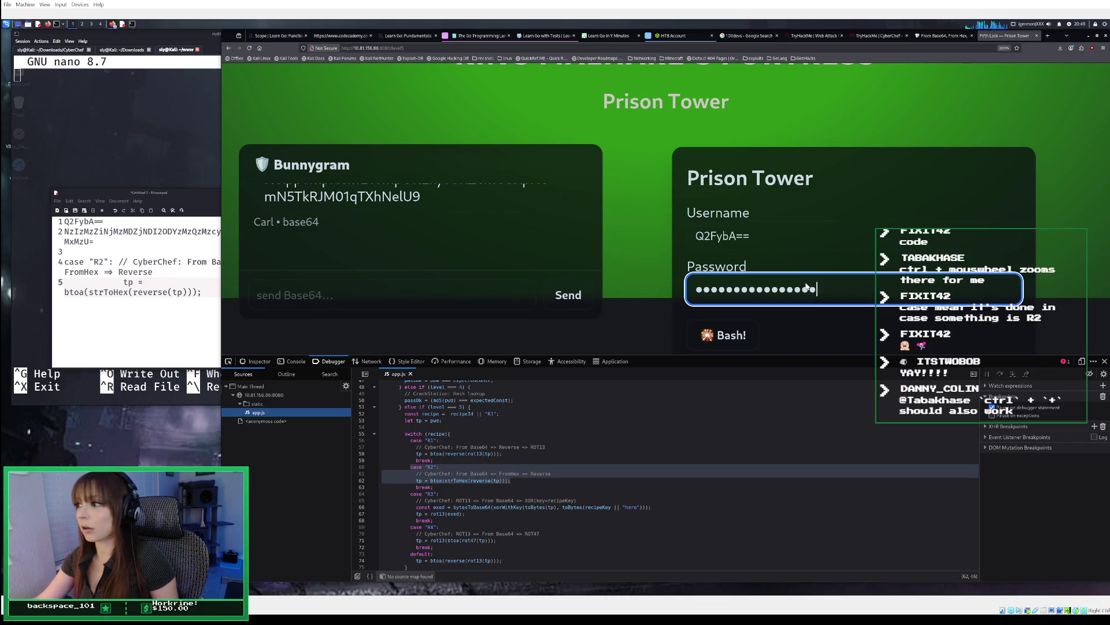
Step: Recopy the decoded password from CyberChef and paste it over the password field
left_click(946, 35)
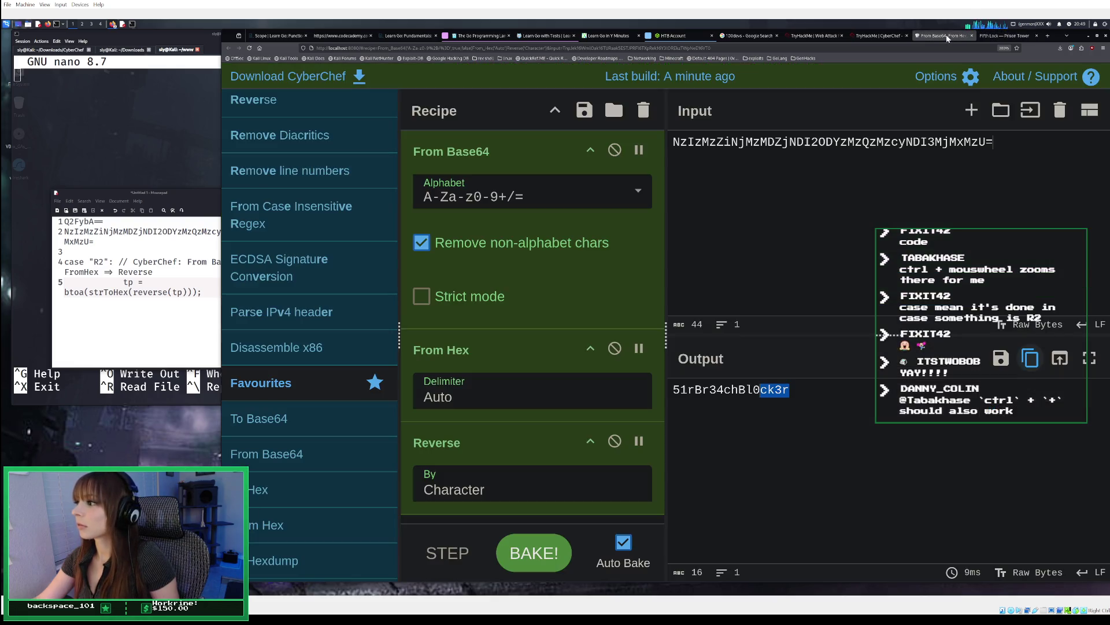
left_click(1031, 358)
left_click(1000, 35)
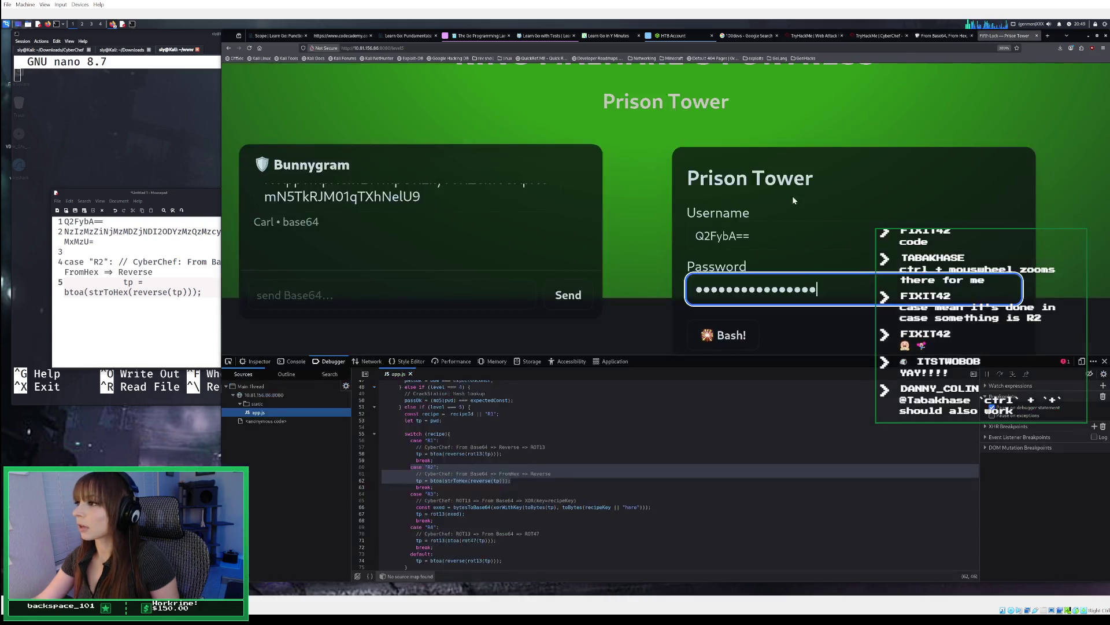
key("ctrl+a")
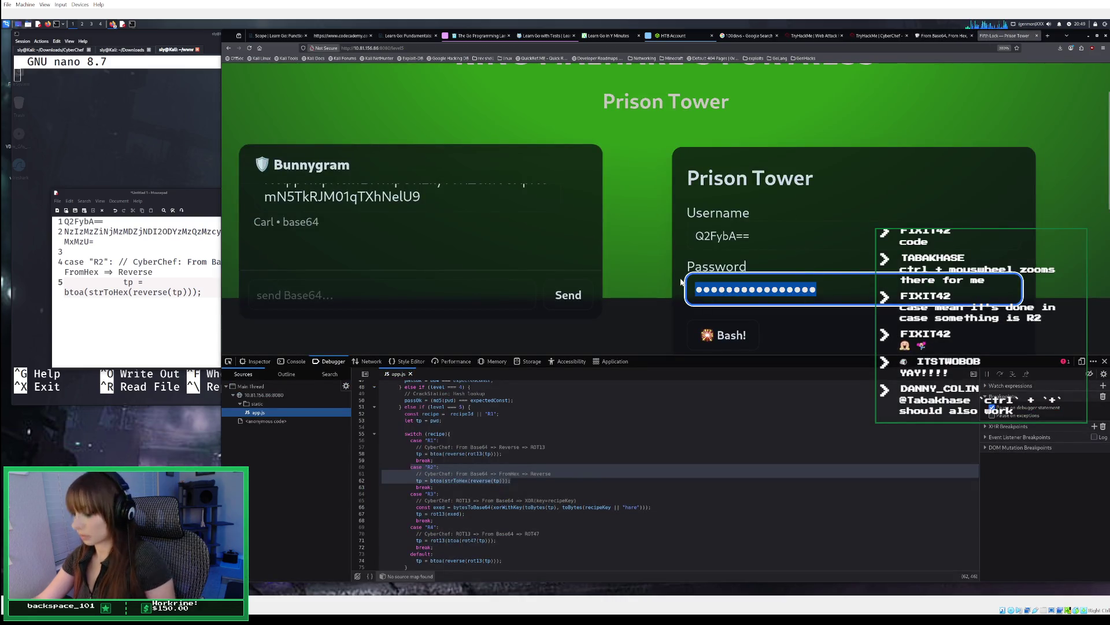
key("ctrl+v")
Step: Resubmit the login with username Q2FybA== until it is denied, then go to TryHackMe
left_click(756, 243)
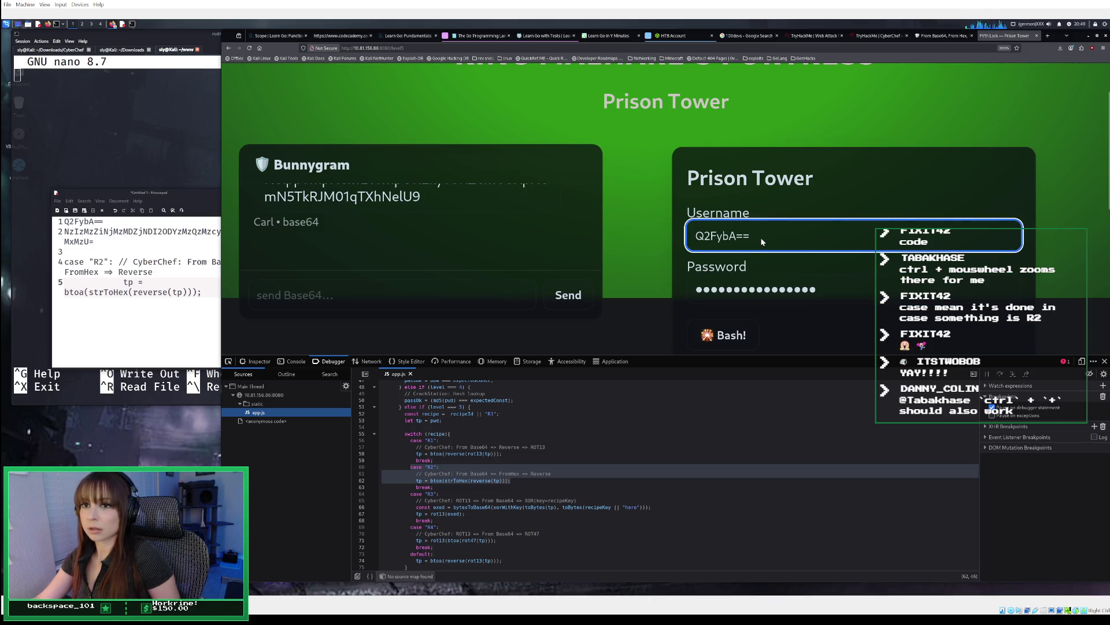
key("Return")
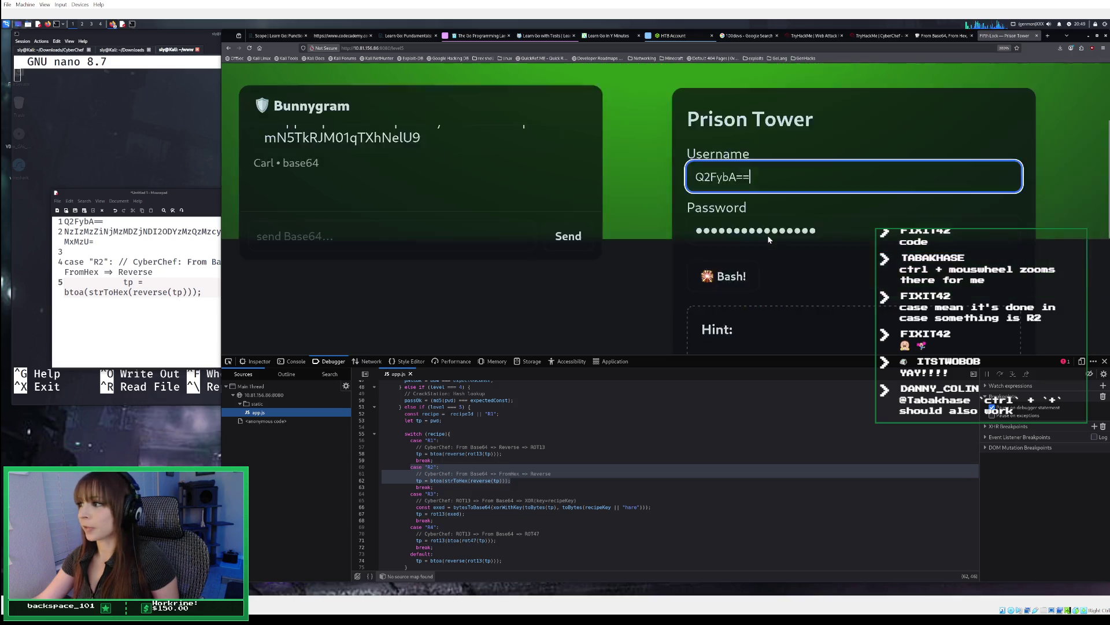
scroll(769, 237, "down", 2)
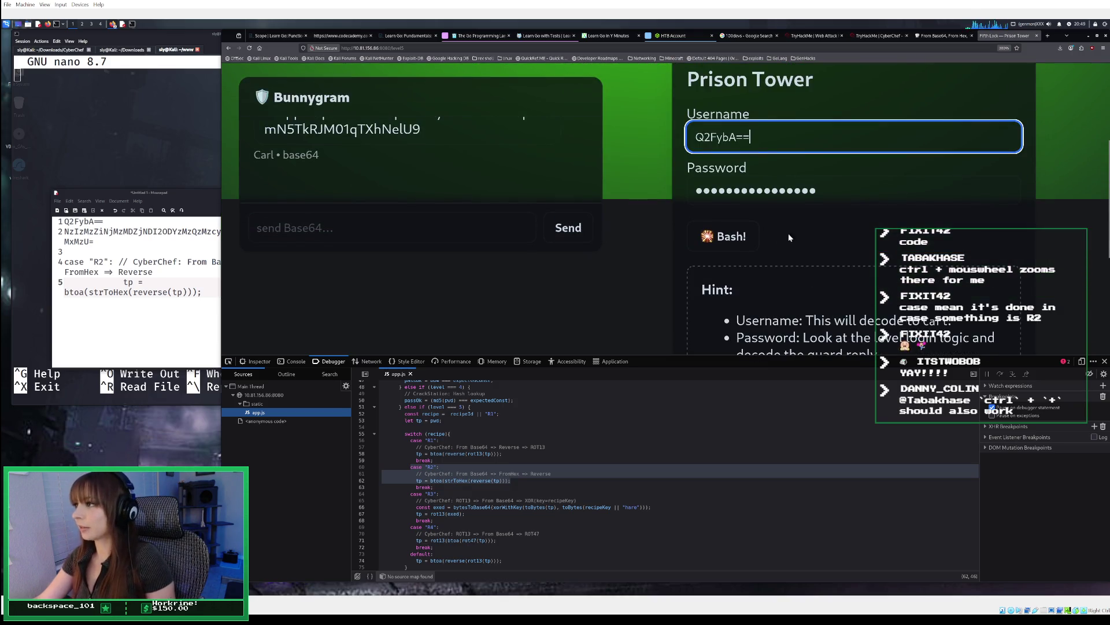
left_click(842, 191)
key("Return")
scroll(842, 200, "down", 3)
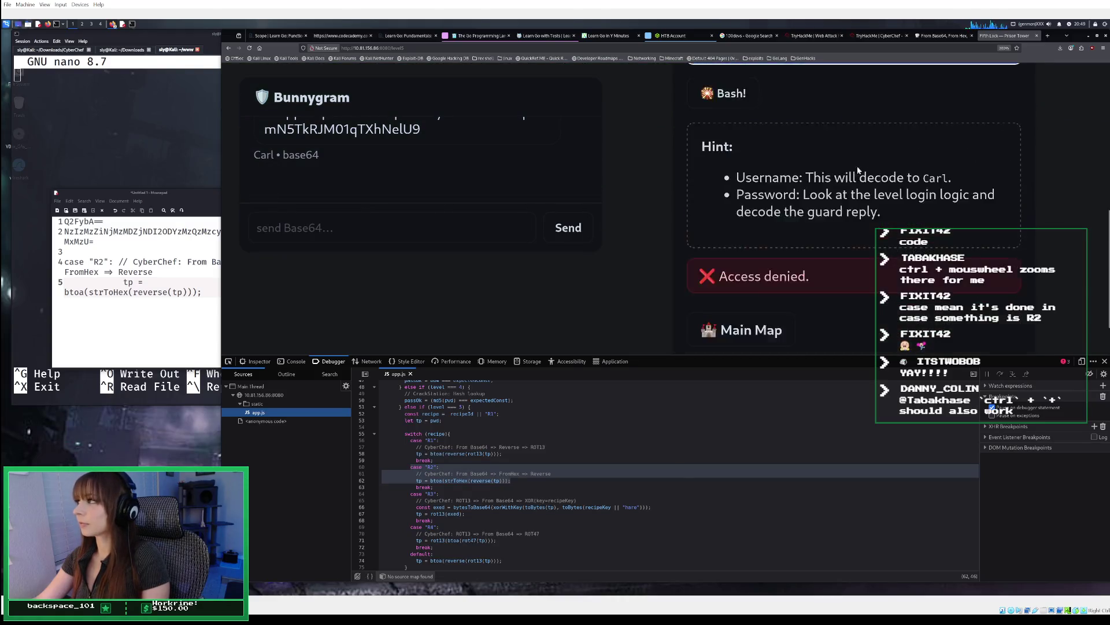
scroll(859, 171, "up", 3)
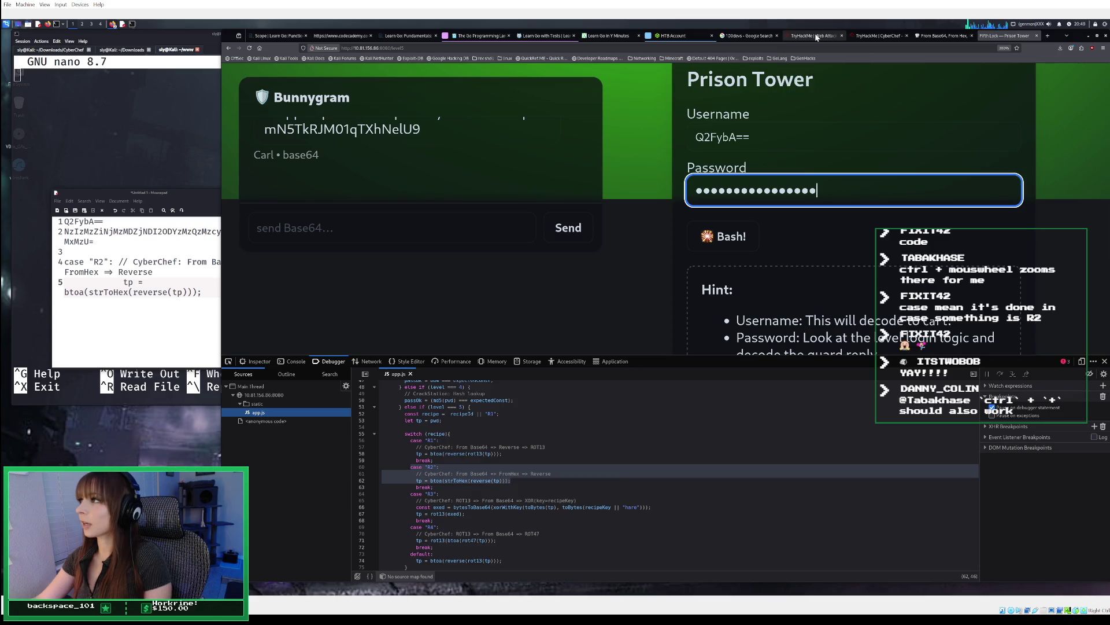
left_click(816, 37)
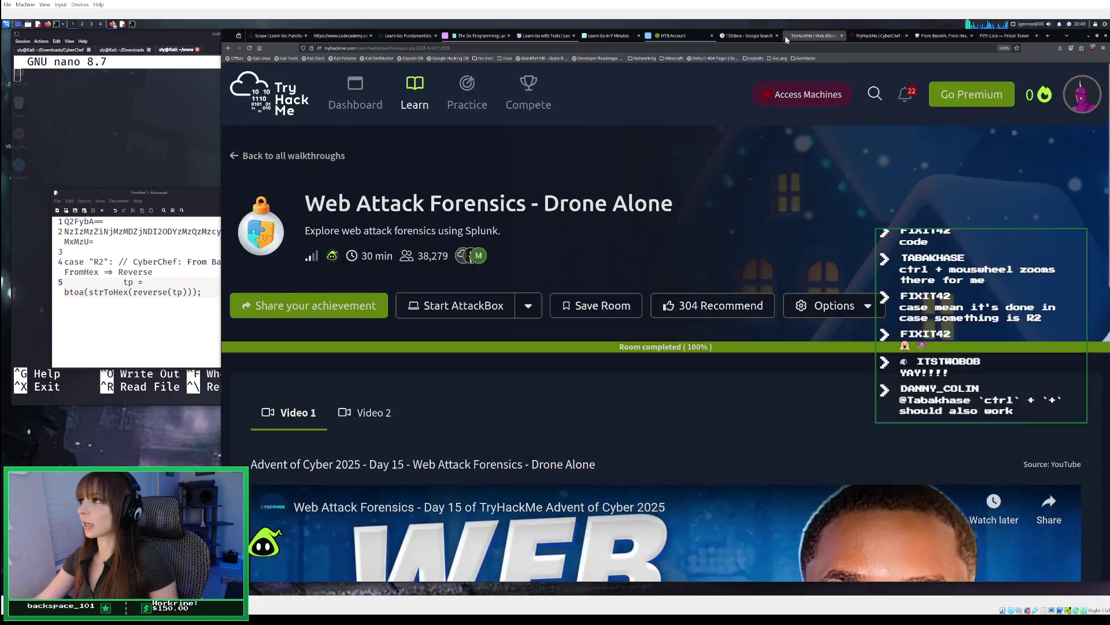
Step: Paste the decoded password as the fifth-lock answer and check it
left_click(842, 35)
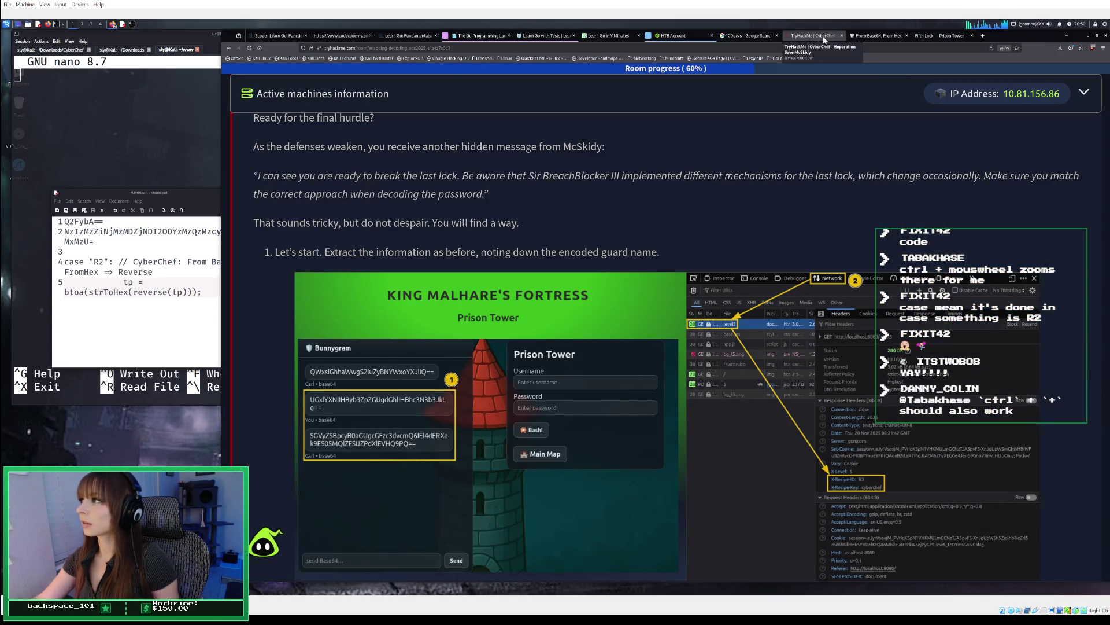
scroll(788, 294, "down", 15)
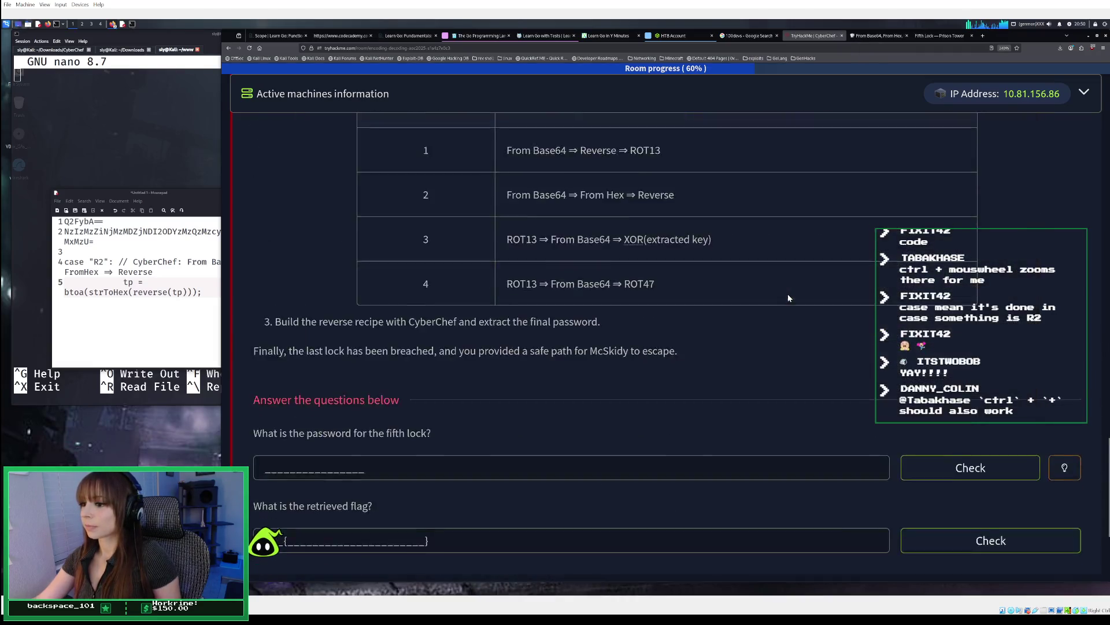
left_click(323, 248)
right_click(322, 249)
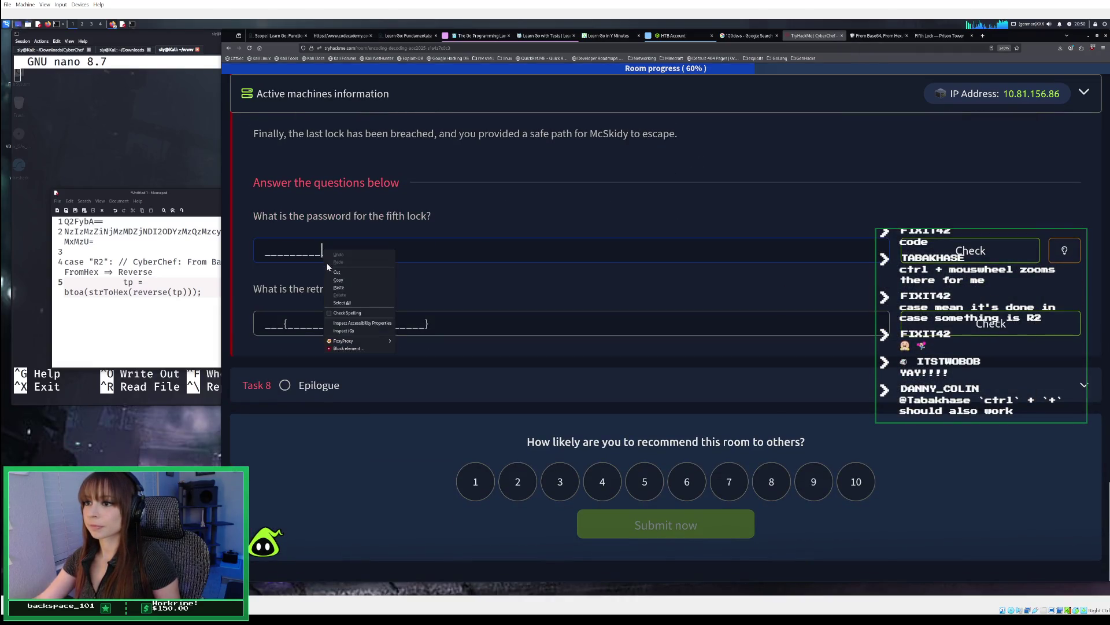
left_click(341, 287)
left_click(949, 252)
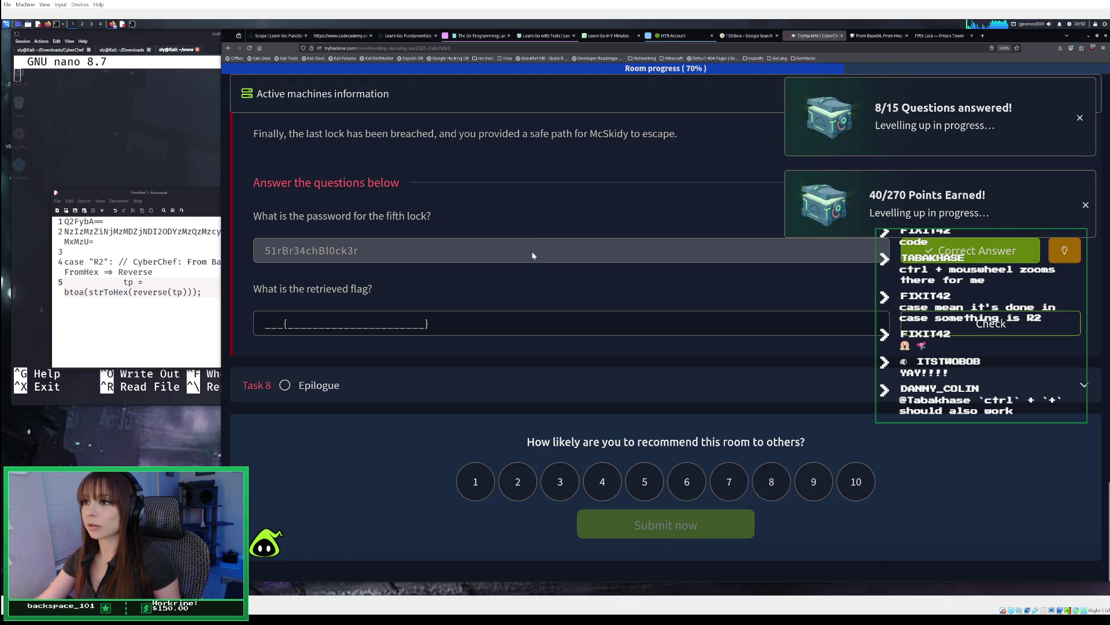
Step: Scroll through the room questions, then return to the Prison Tower username field
scroll(532, 252, "up", 1)
scroll(533, 256, "up", 2)
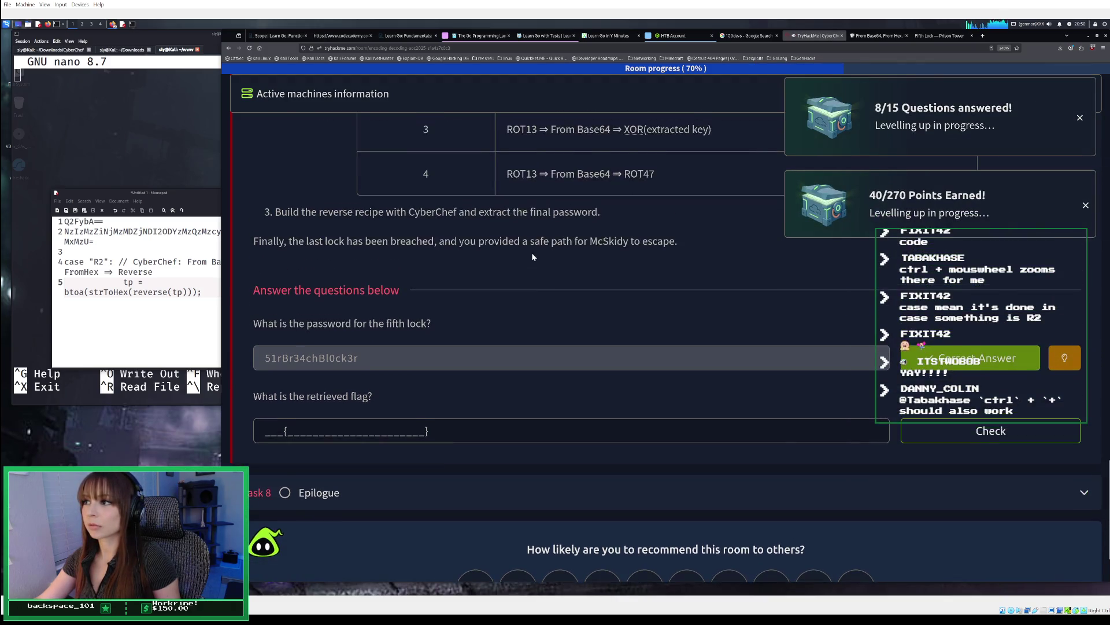
scroll(532, 256, "up", 2)
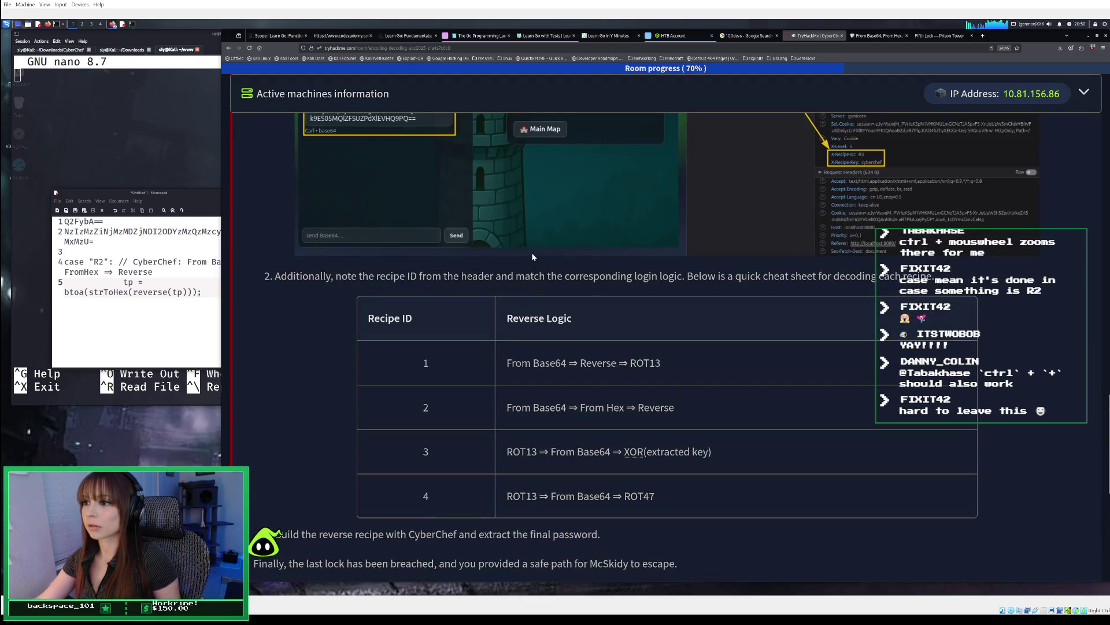
scroll(532, 255, "up", 2)
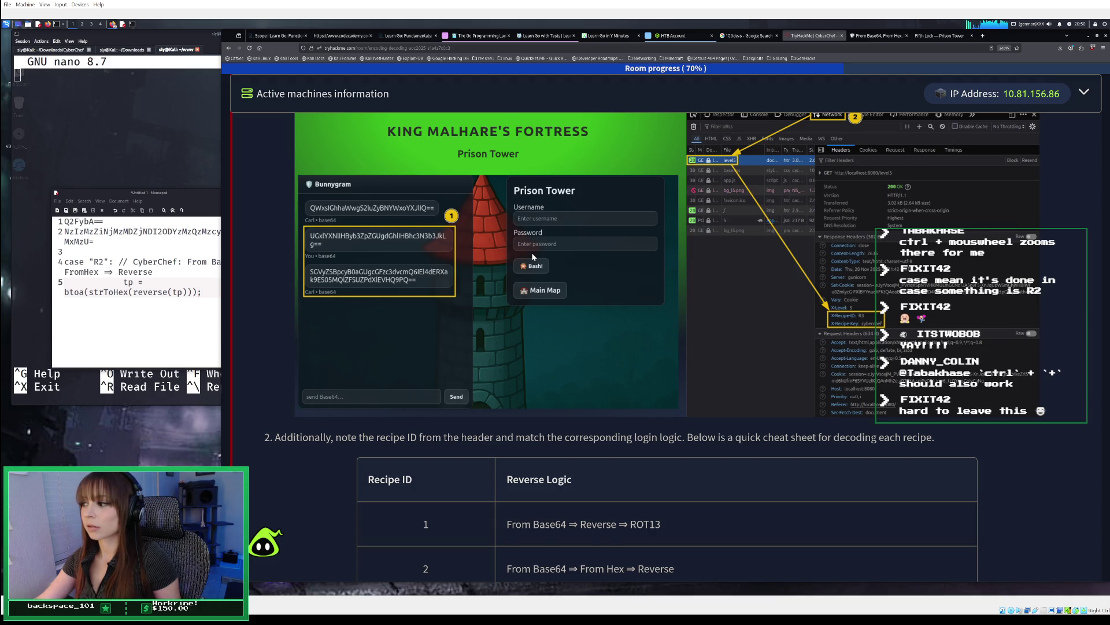
scroll(532, 257, "down", 3)
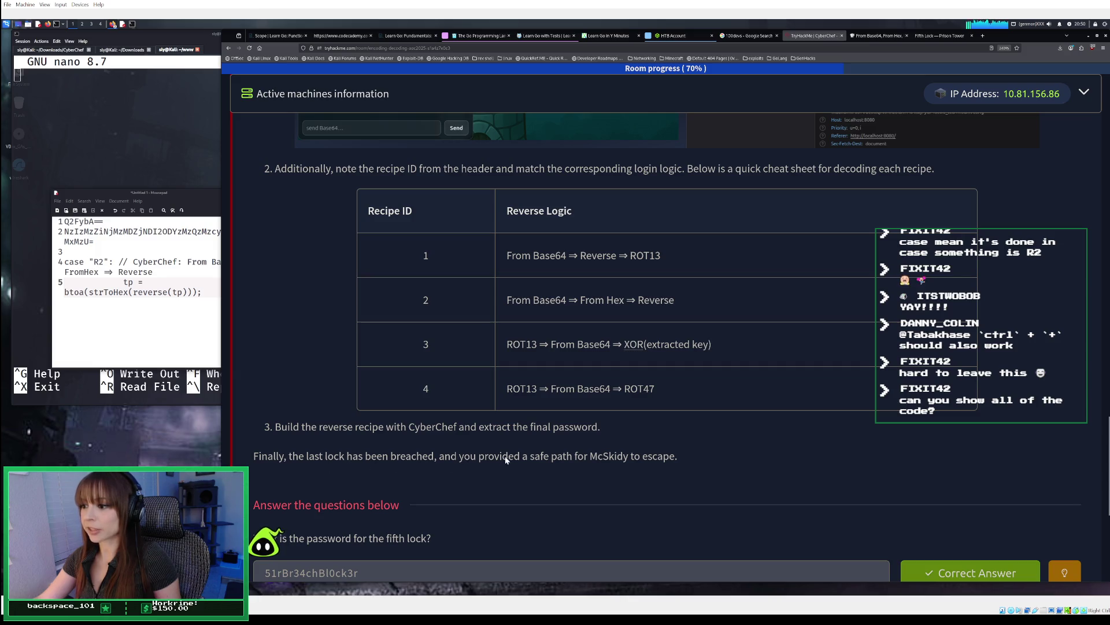
scroll(549, 463, "down", 3)
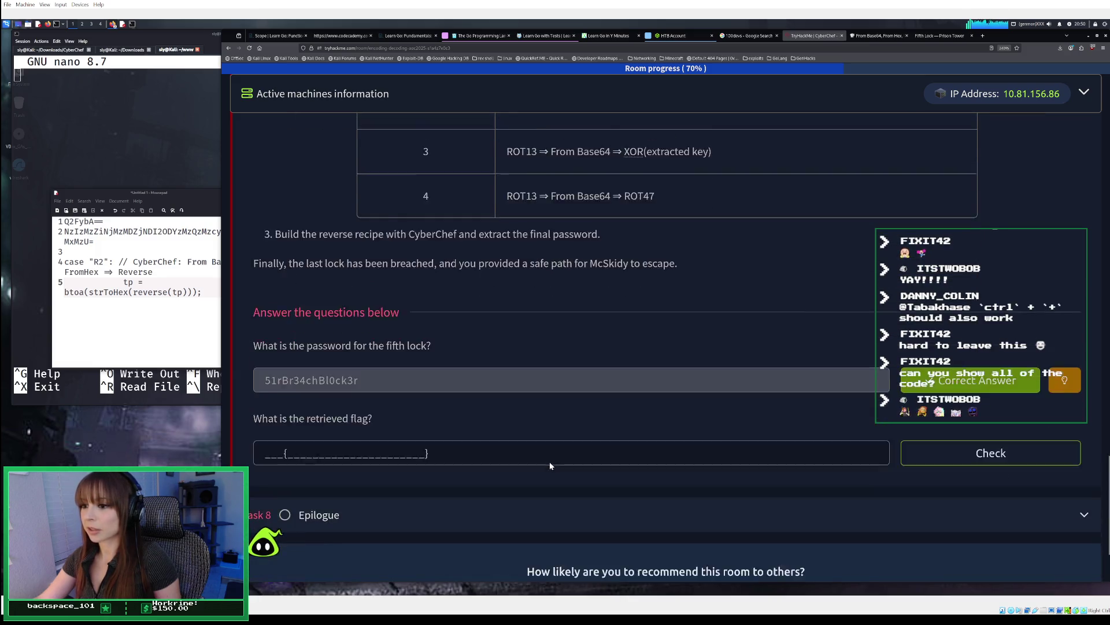
left_click(943, 39)
left_click(769, 137)
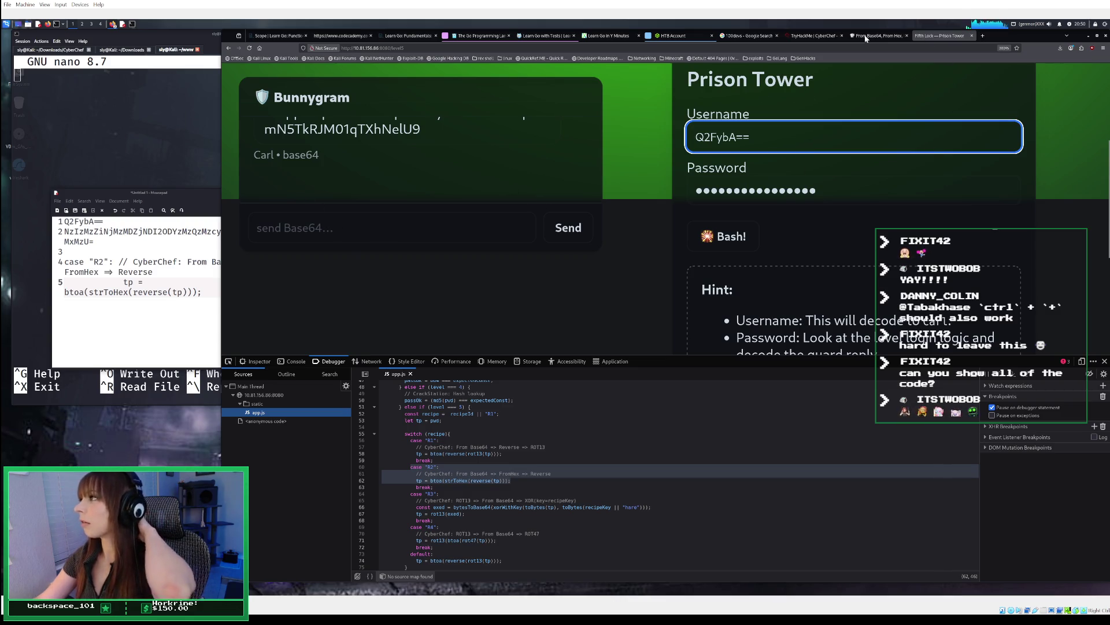
Step: Clear CyberChef's recipe and input text
mouse_move(868, 39)
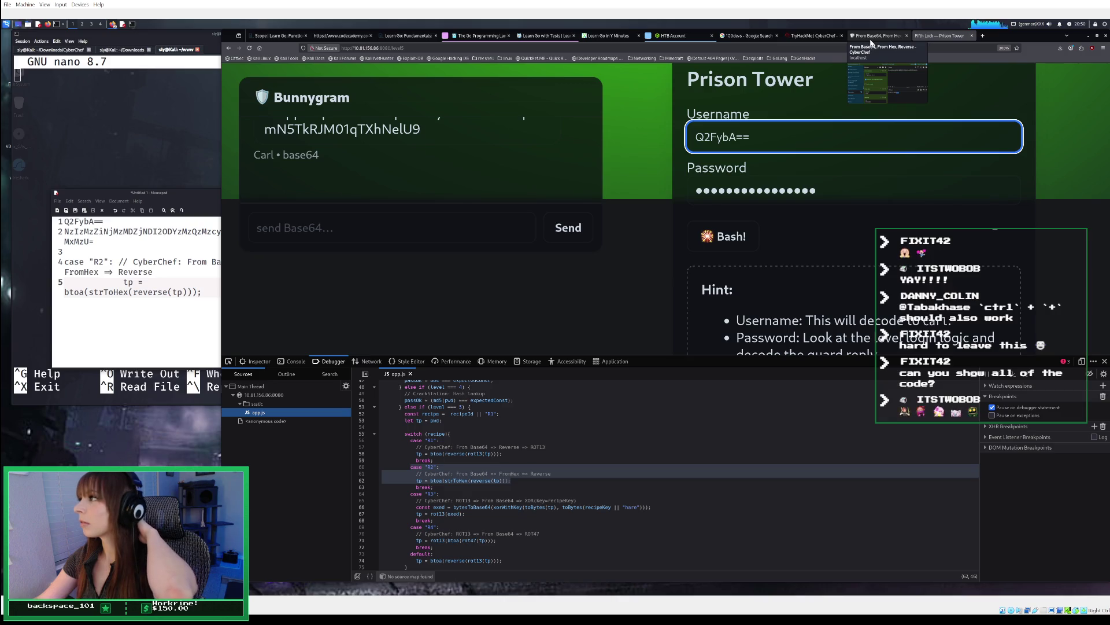
left_click(872, 39)
left_click(644, 110)
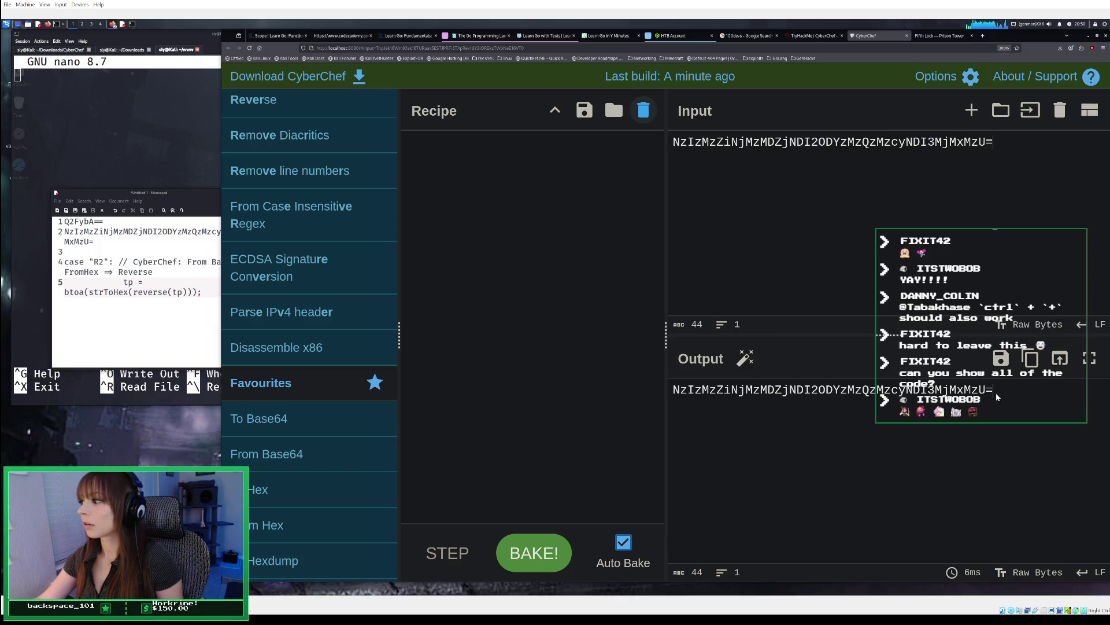
left_click_drag(994, 391, 774, 391)
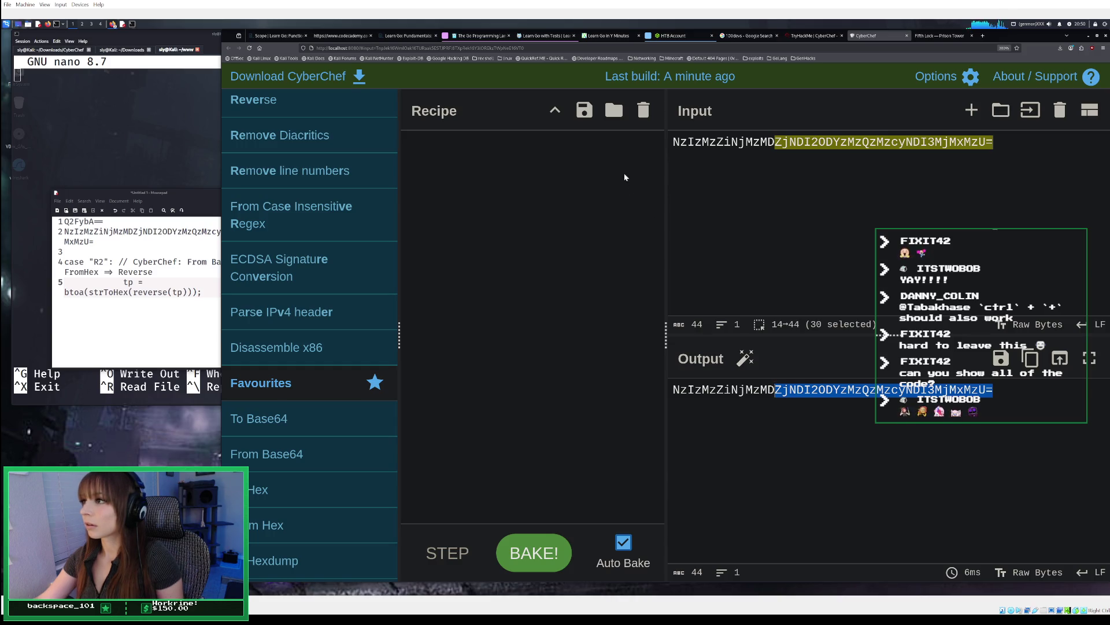
left_click(1056, 111)
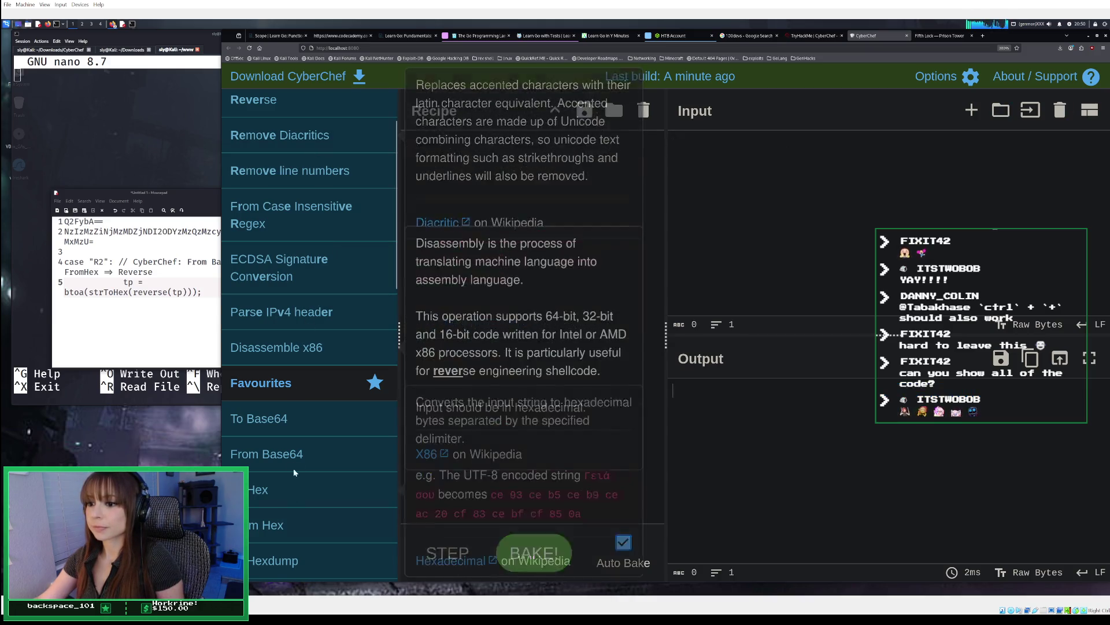
double_click(289, 439)
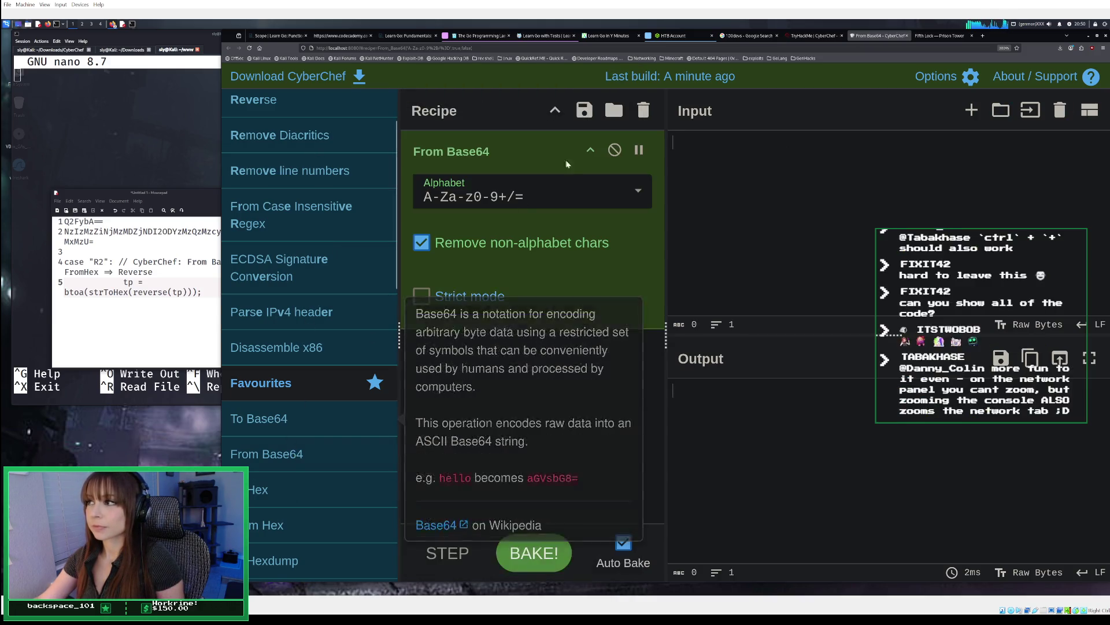
left_click(643, 110)
Step: Encode Carl with To Base64 to confirm Q2FybA==, then resubmit the Prison Tower login
double_click(342, 425)
left_click(804, 196)
type("Carl")
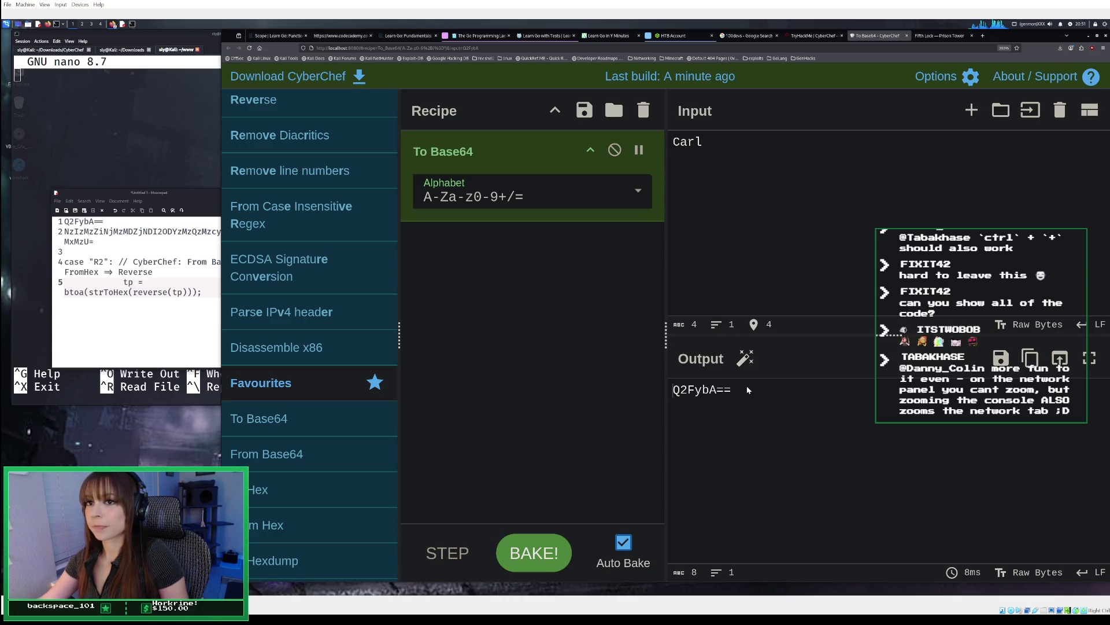
left_click(941, 37)
key("Return")
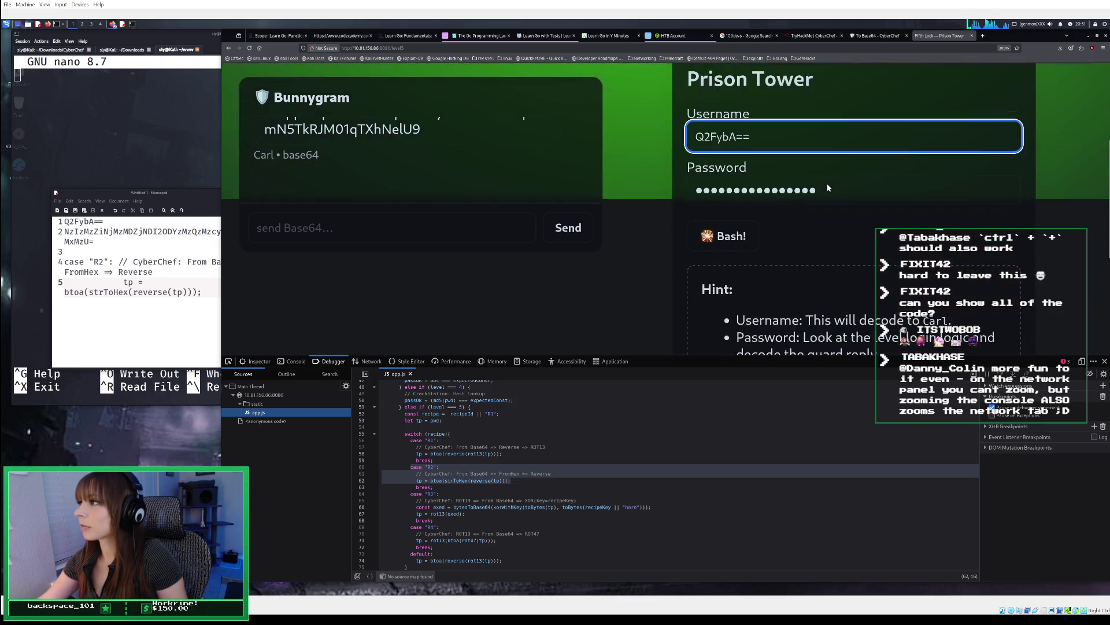
Step: Retry the Prison Tower login with plain username Carl
left_click(838, 188)
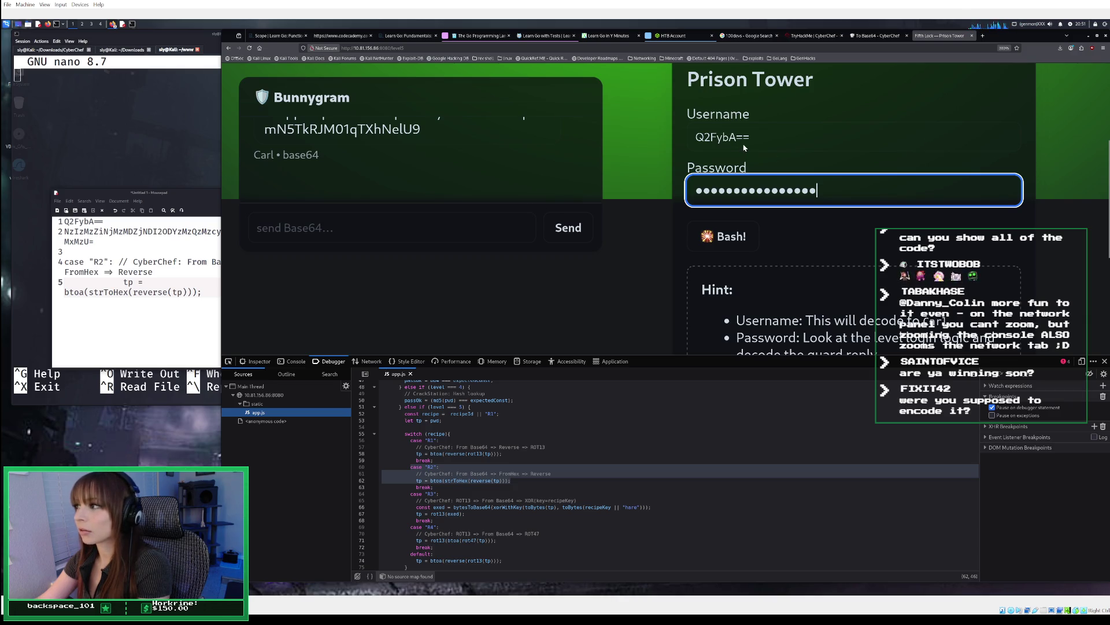
left_click(726, 239)
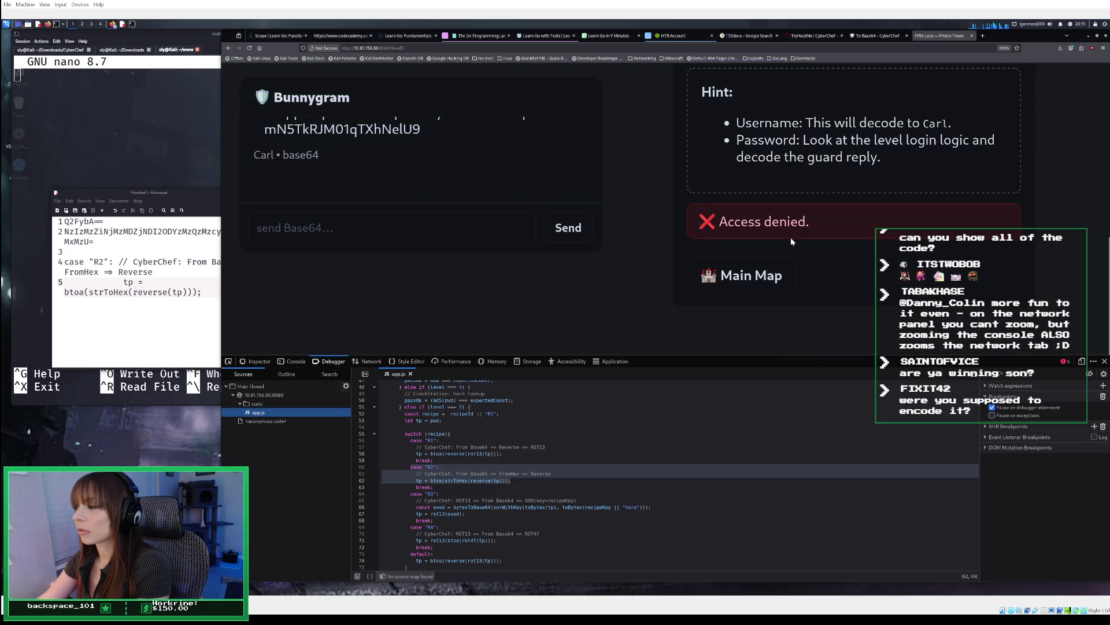
scroll(790, 237, "up", 5)
left_click(824, 290)
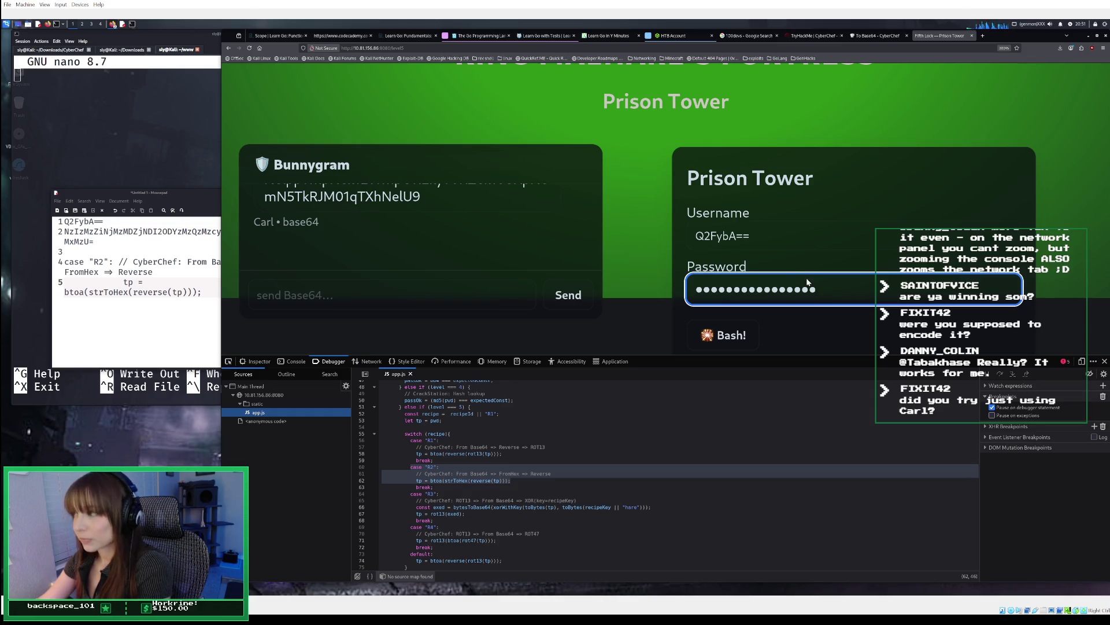
left_click(791, 239)
key("ctrl+a")
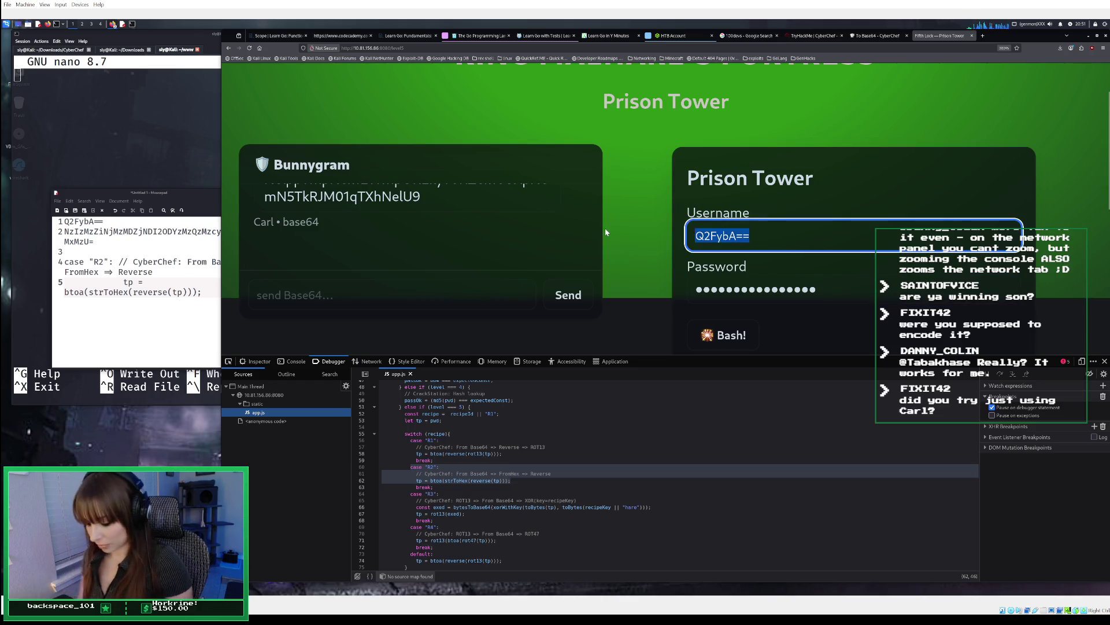
type("Carl")
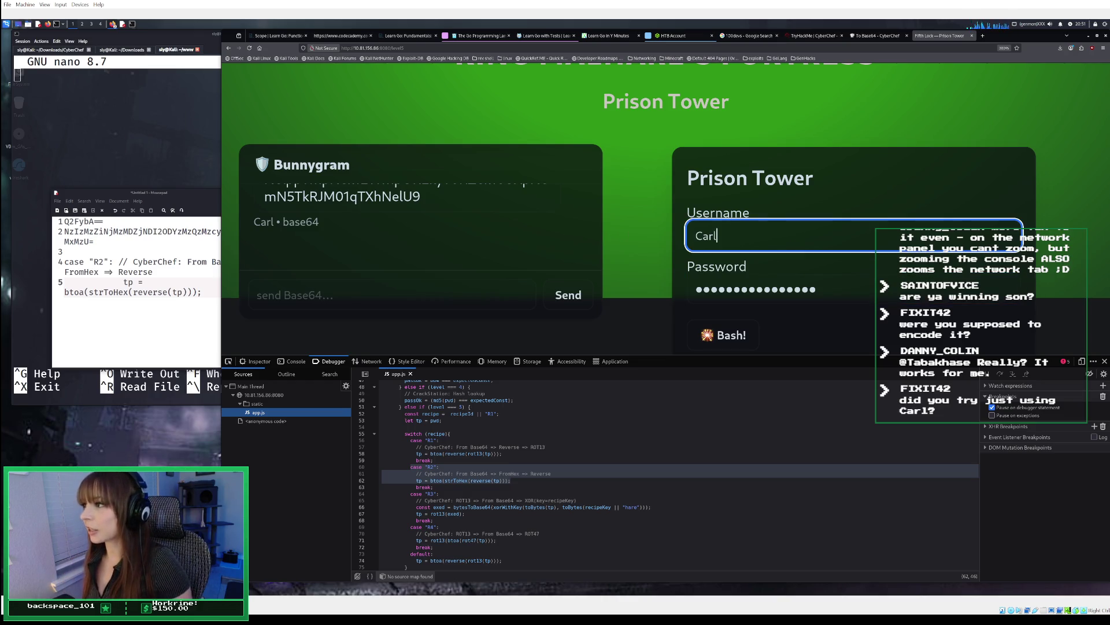
key("Return")
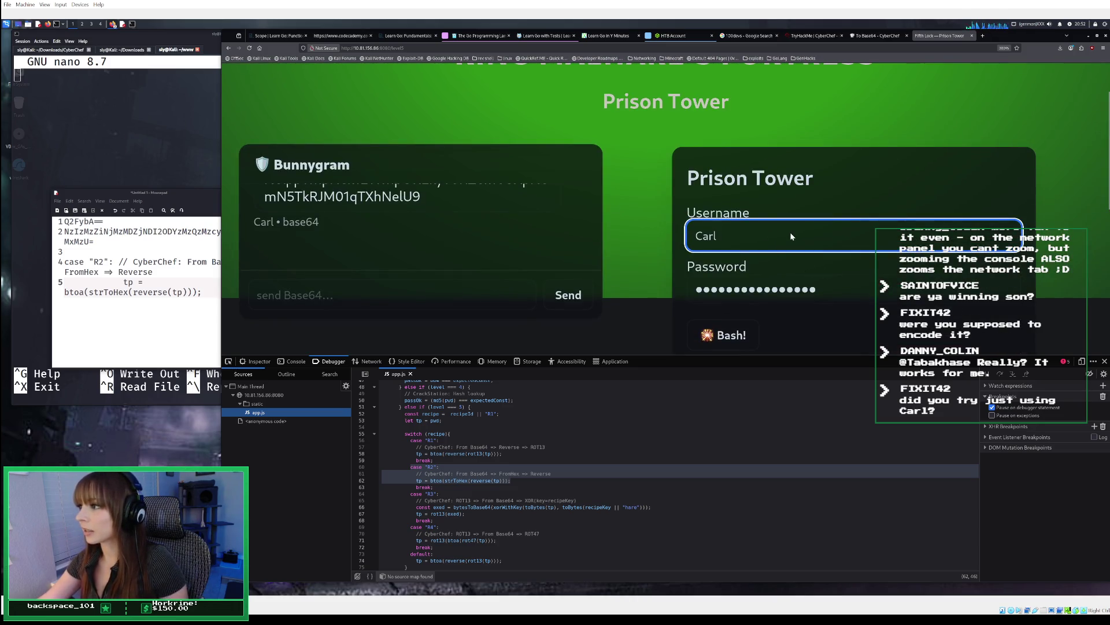
Step: Replace the username with Q2FybA== copied from the Mousepad notes
key("BackSpace")
key("BackSpace")
key("BackSpace")
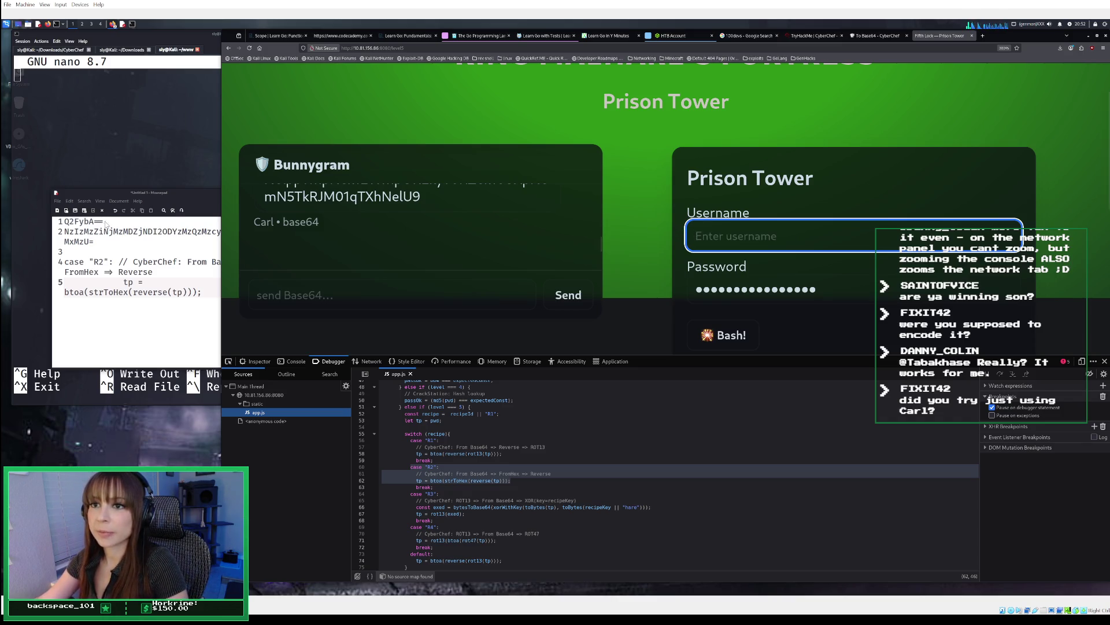
left_click_drag(106, 223, 64, 223)
right_click(84, 226)
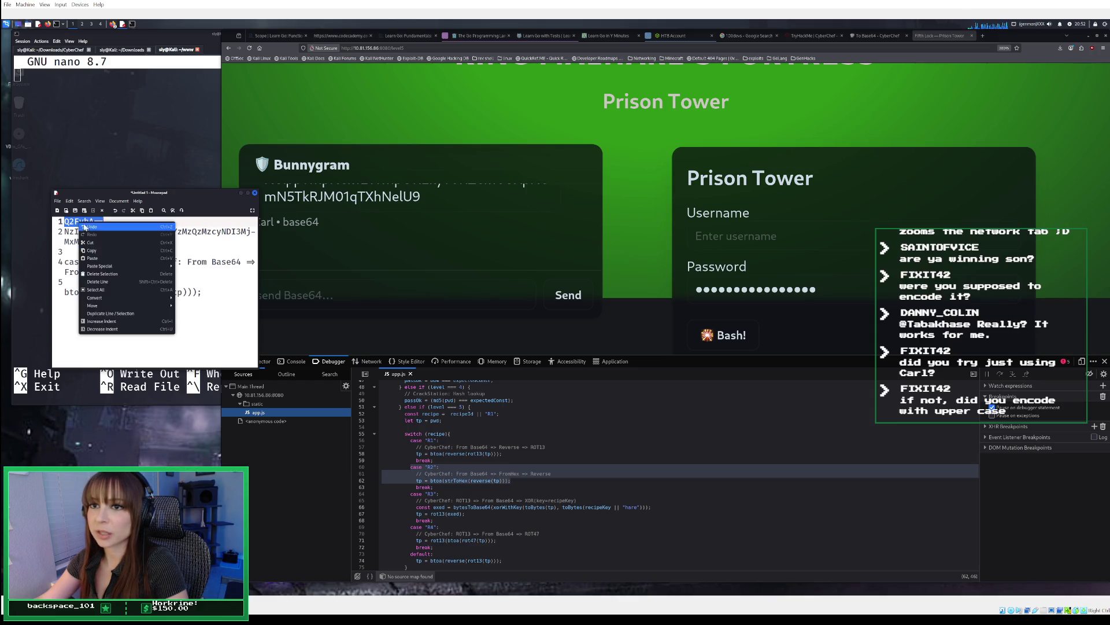
left_click(91, 250)
left_click(743, 241)
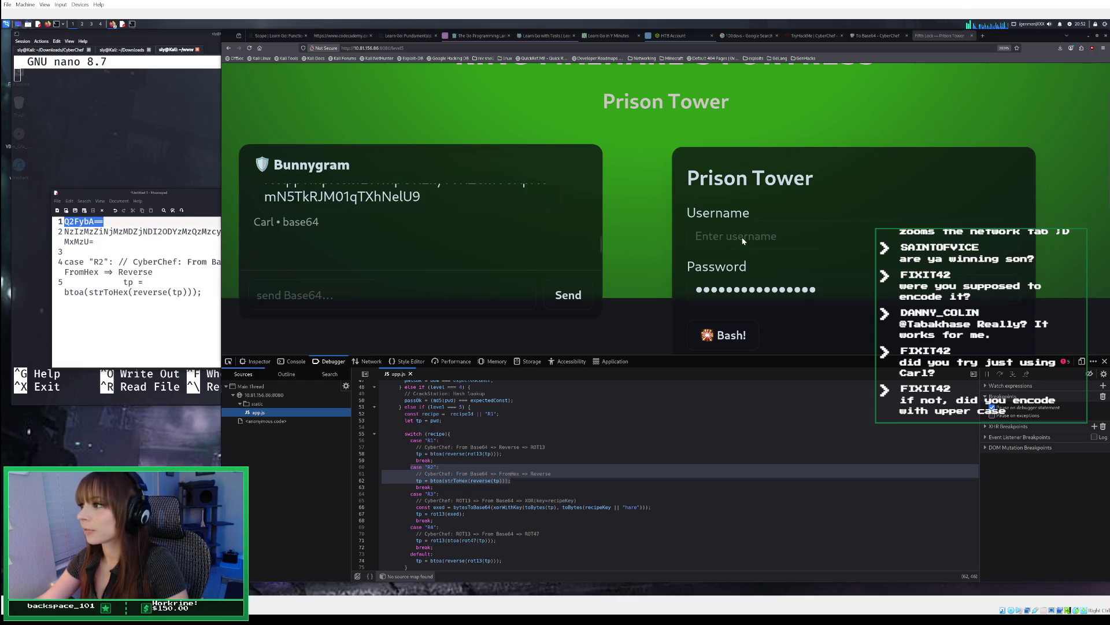
right_click(743, 239)
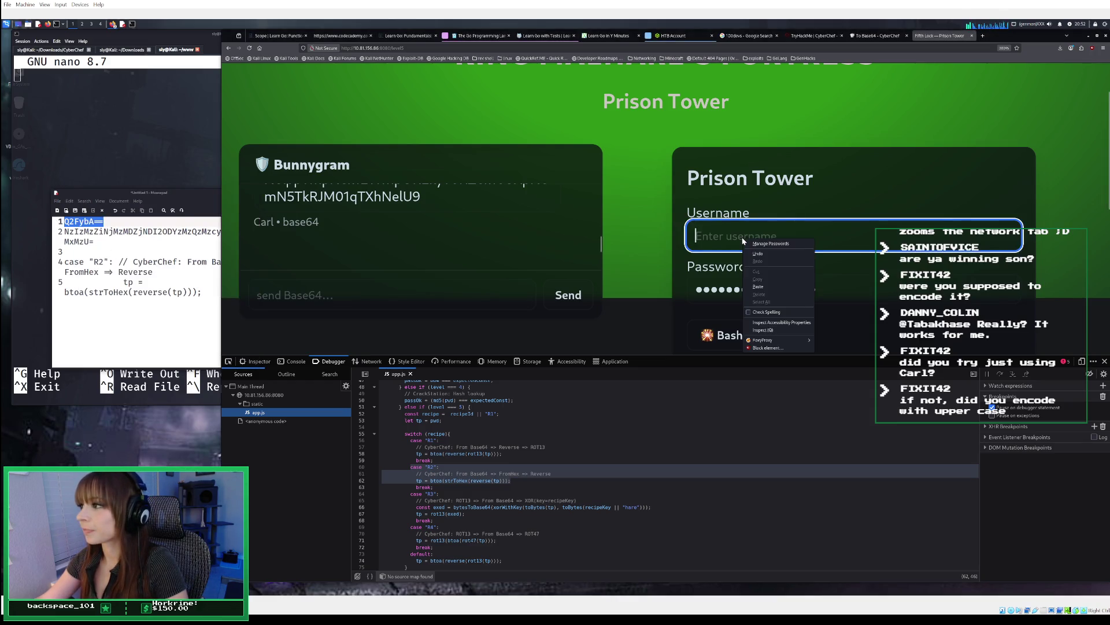
left_click(772, 287)
Step: Delete the old text from the password field
left_click(834, 286)
left_click_drag(833, 286, 756, 288)
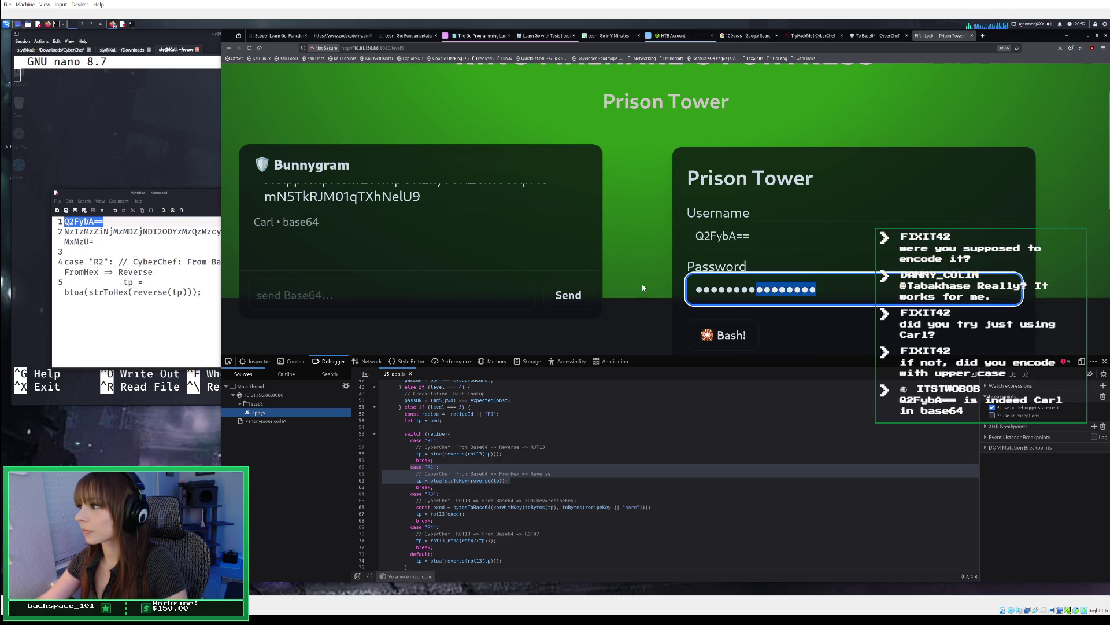
key("ctrl+a")
key("BackSpace")
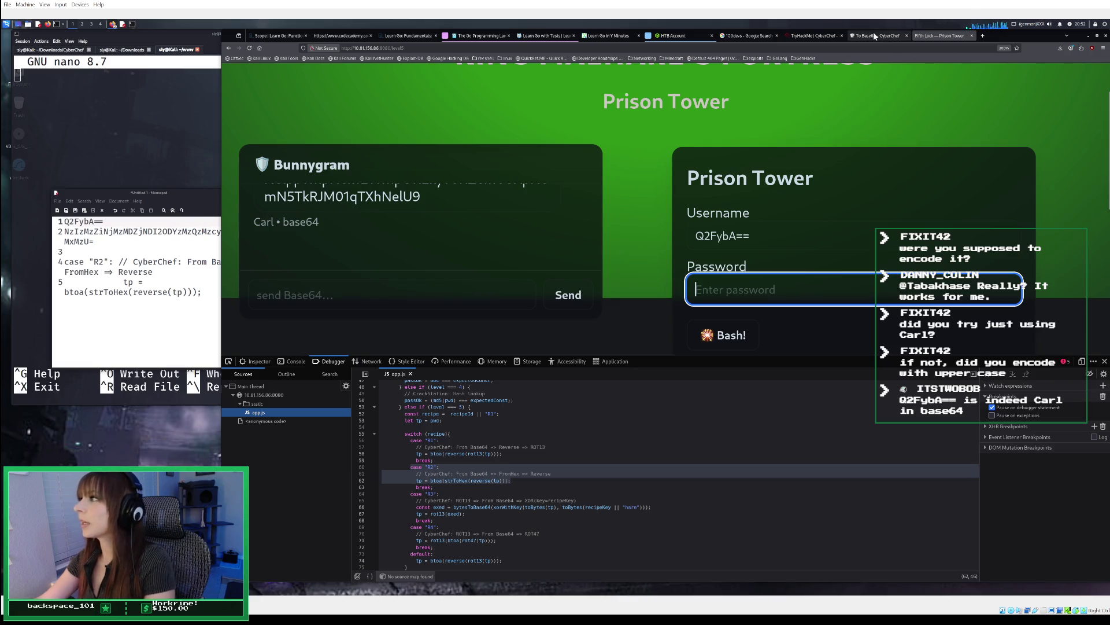
left_click(873, 36)
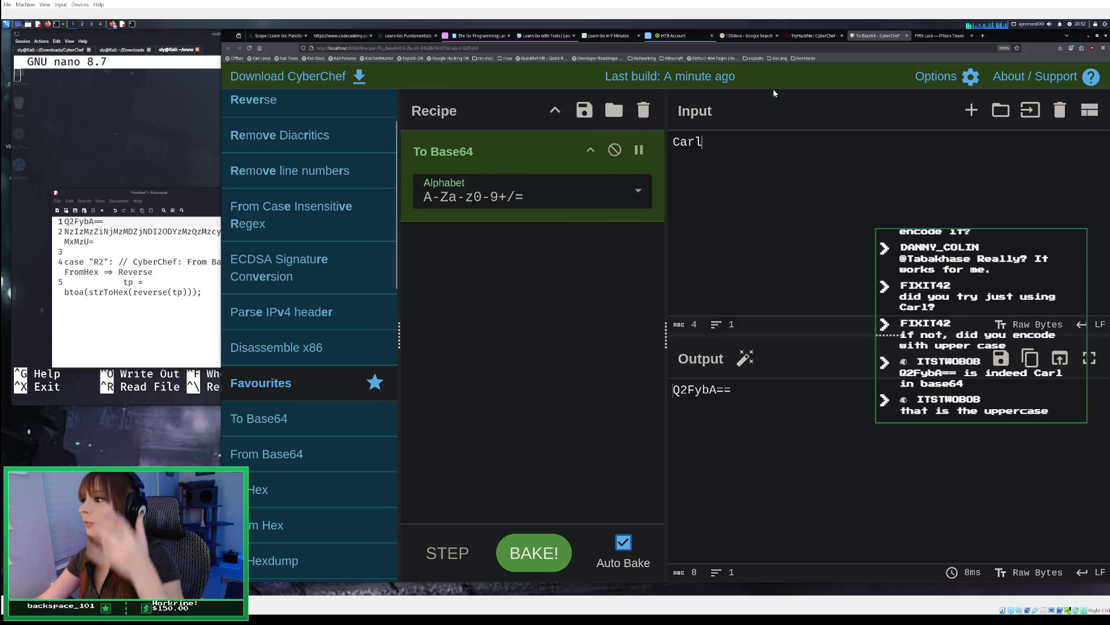
Step: Replace the To Base64 recipe with From Base64, From Hex and Reverse
left_click(642, 111)
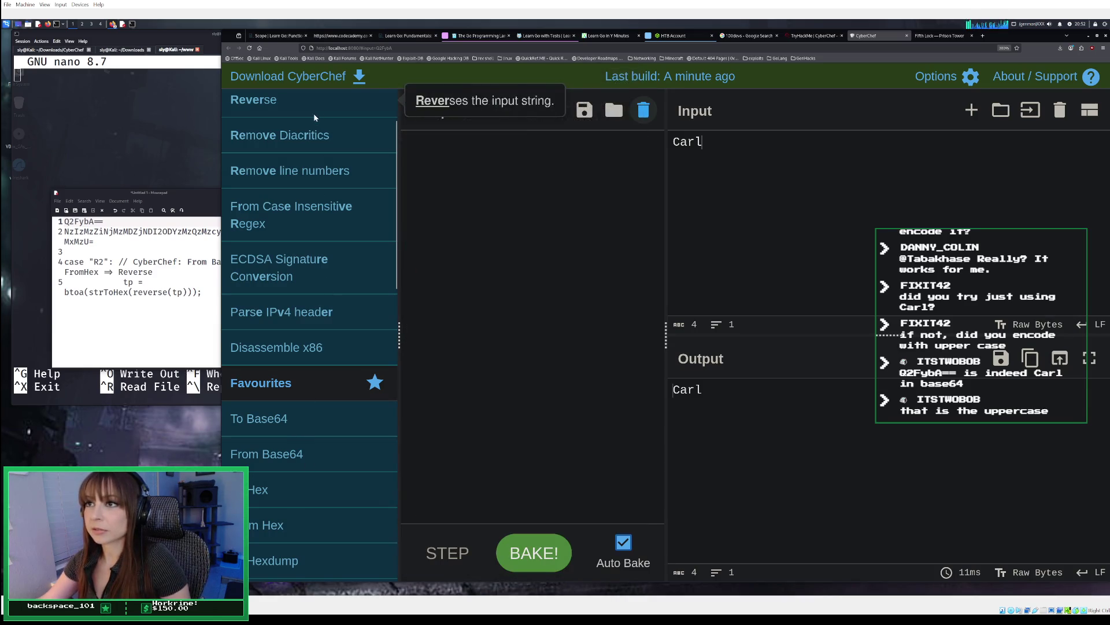
double_click(308, 449)
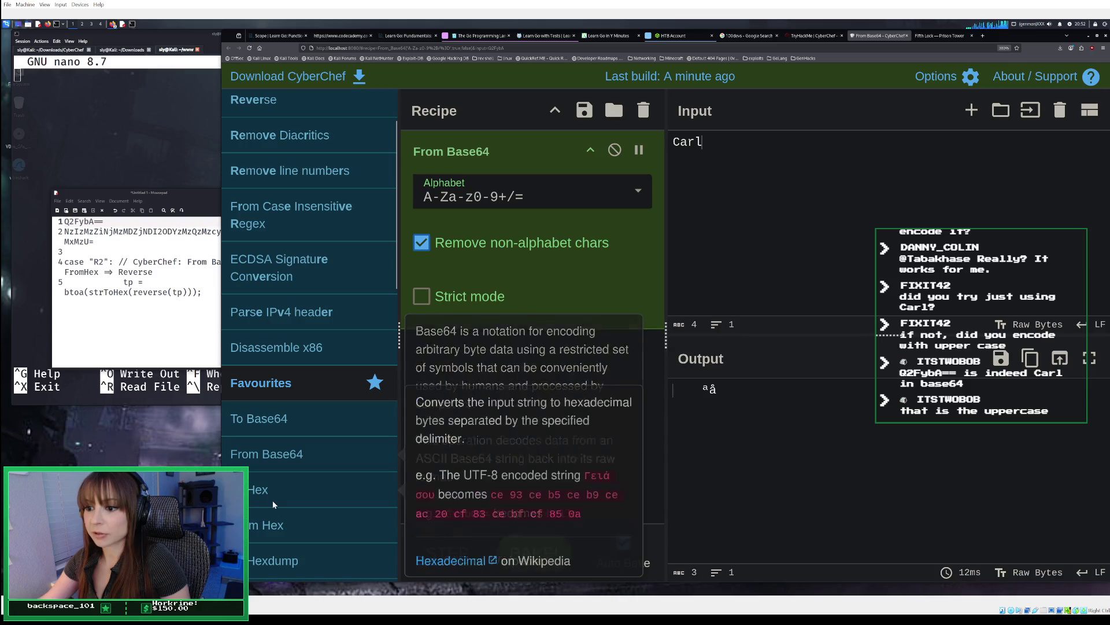
double_click(272, 523)
double_click(310, 110)
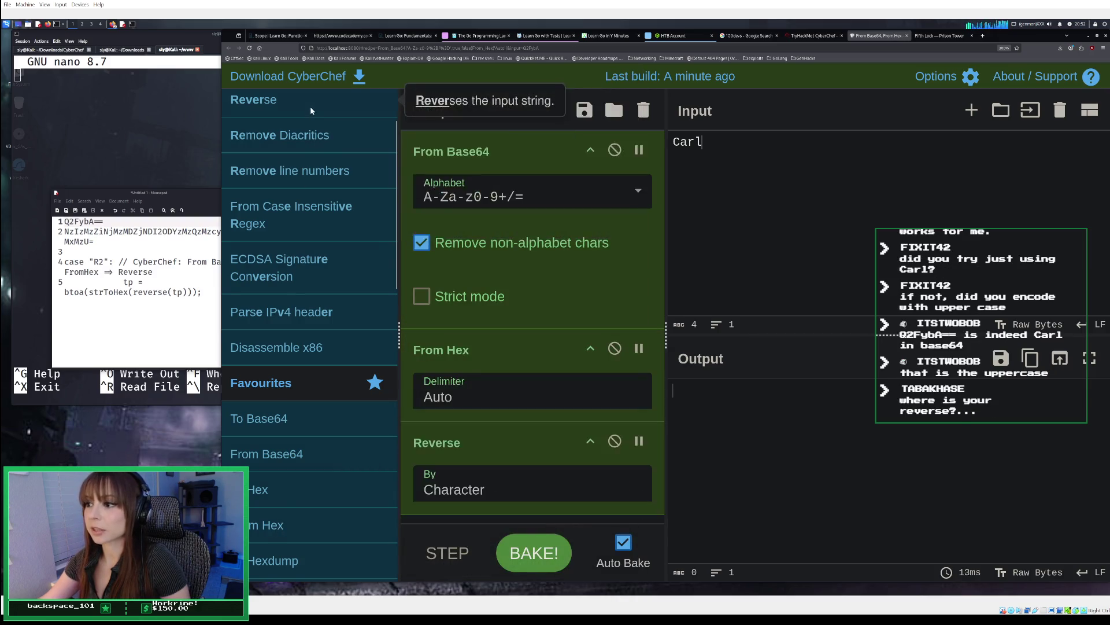
left_click(77, 245)
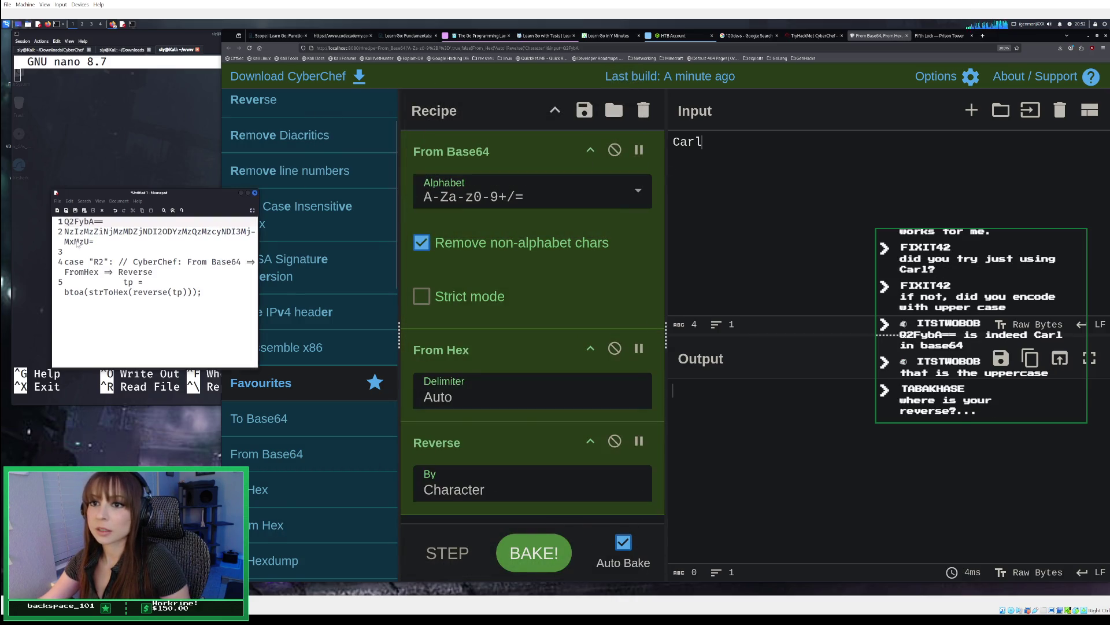
triple_click(85, 242)
right_click(85, 241)
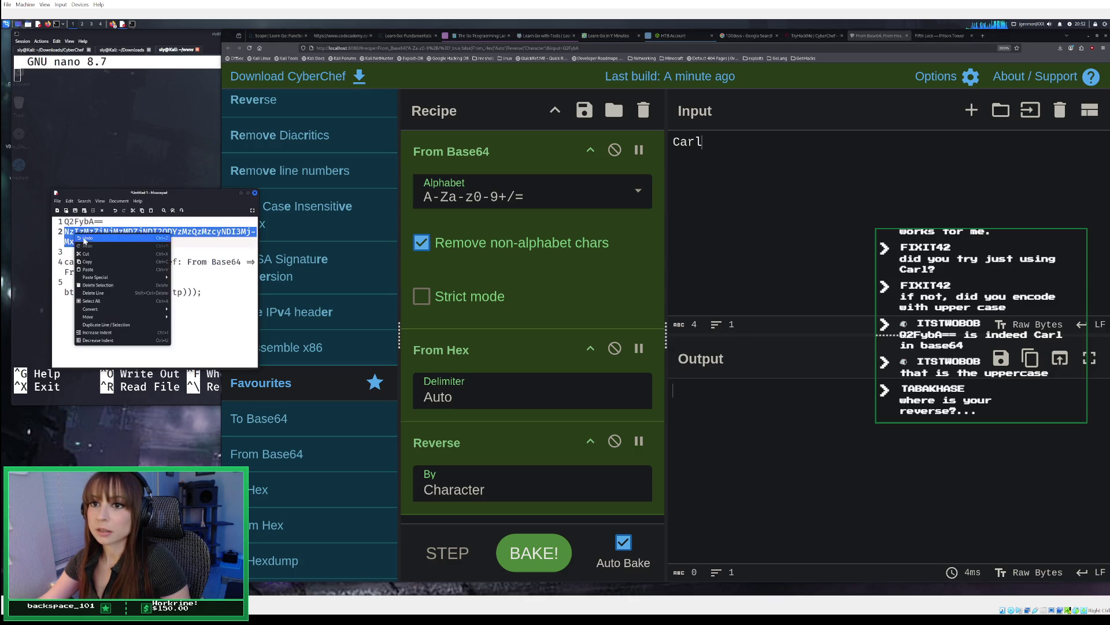
left_click(86, 262)
left_click(726, 150)
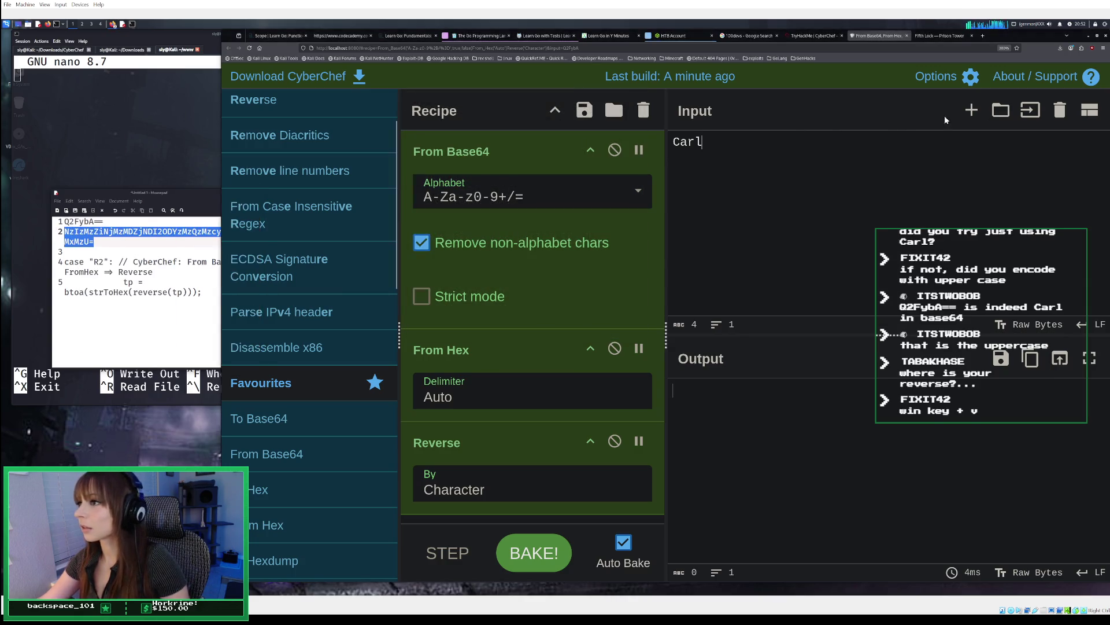
left_click(1060, 110)
right_click(742, 171)
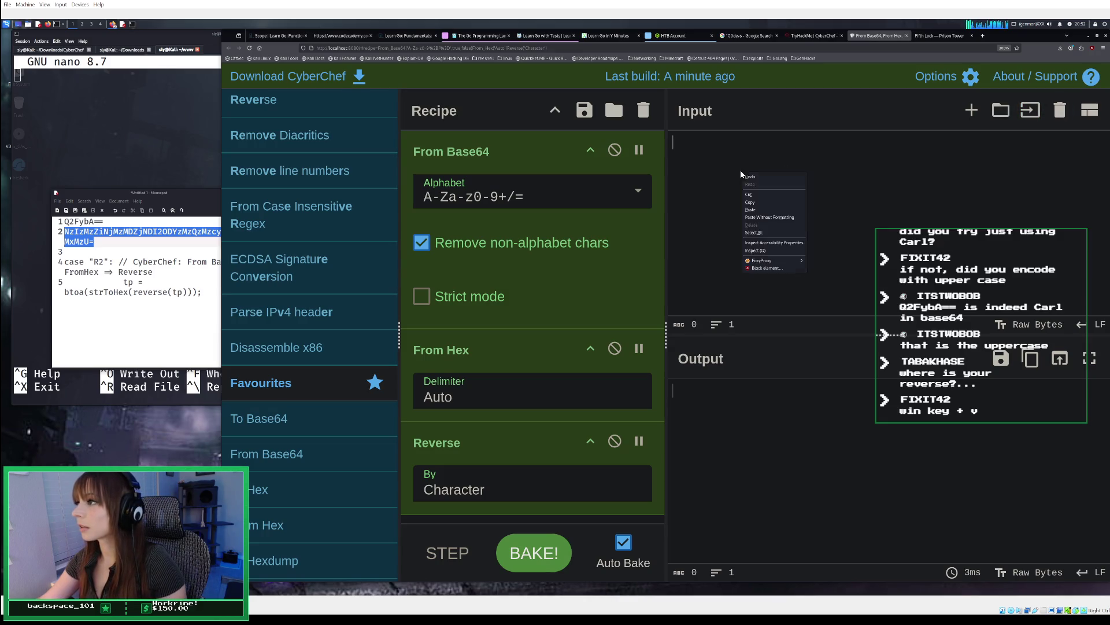
left_click(762, 210)
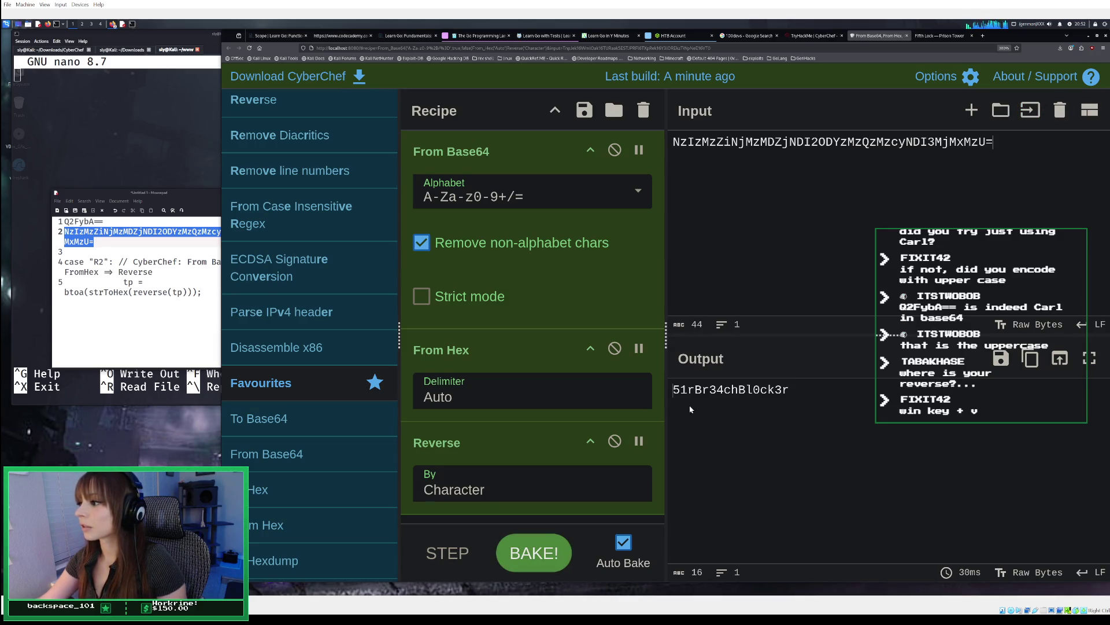
left_click(1030, 363)
left_click(943, 38)
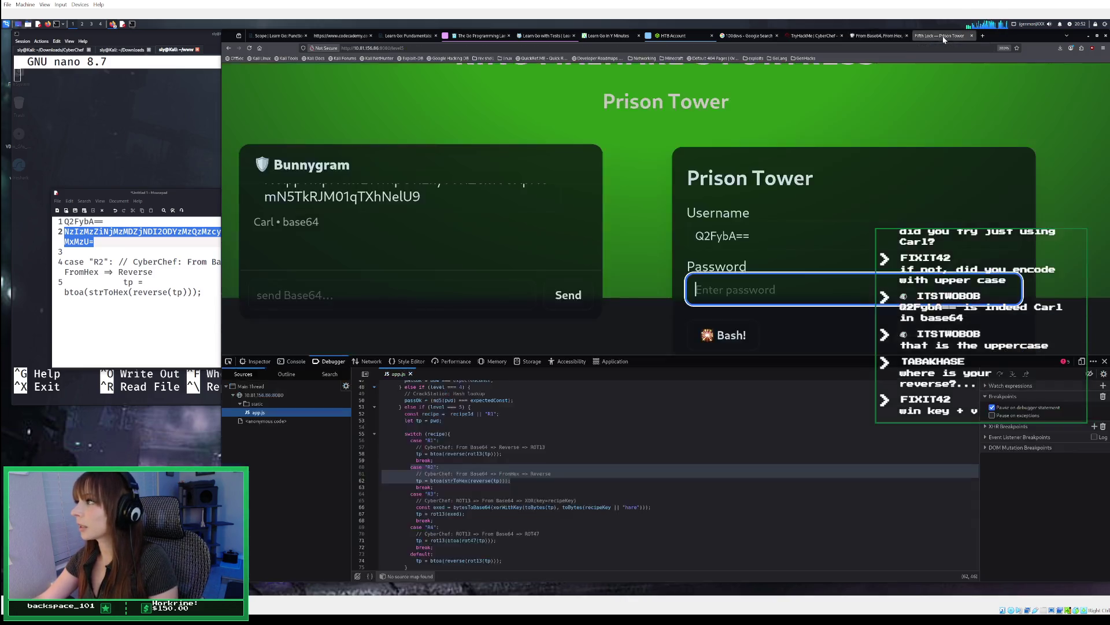
right_click(772, 291)
left_click(797, 340)
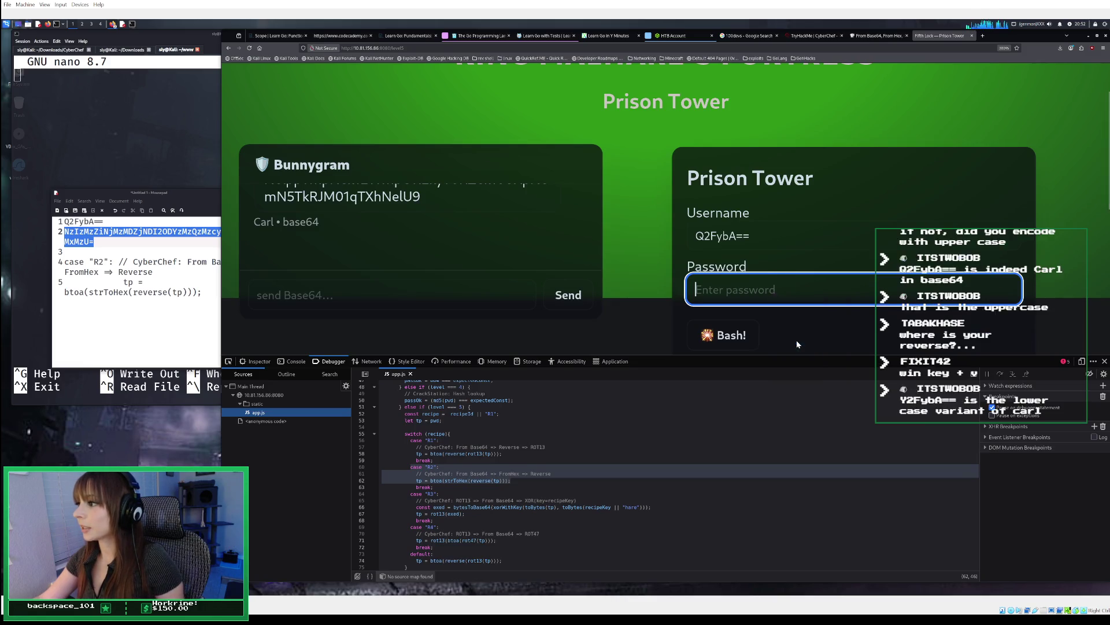
key("Return")
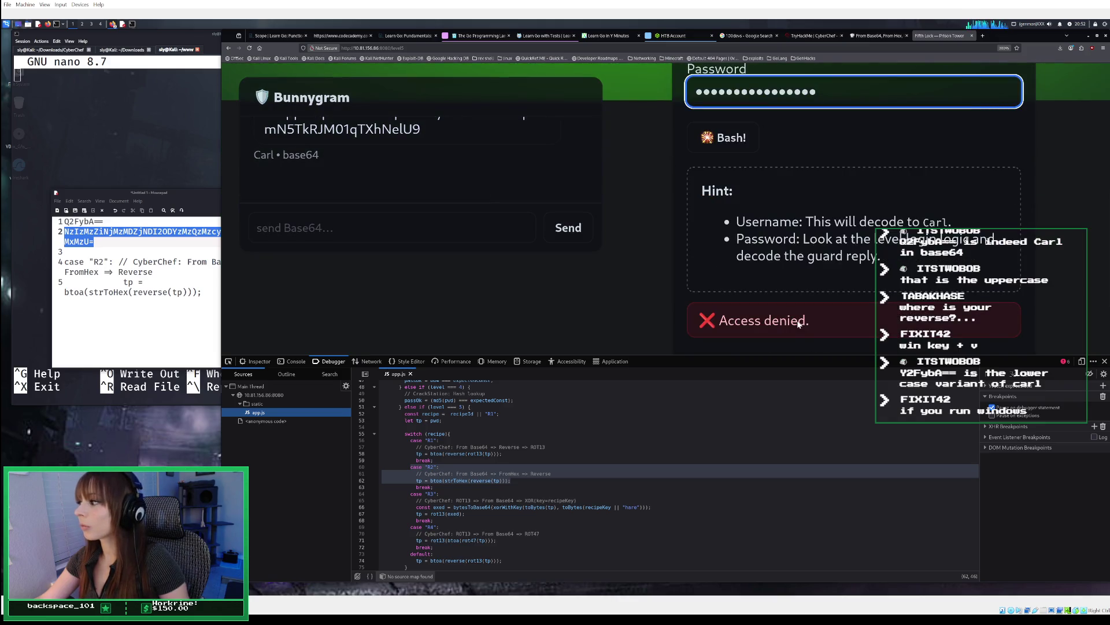
left_click(812, 36)
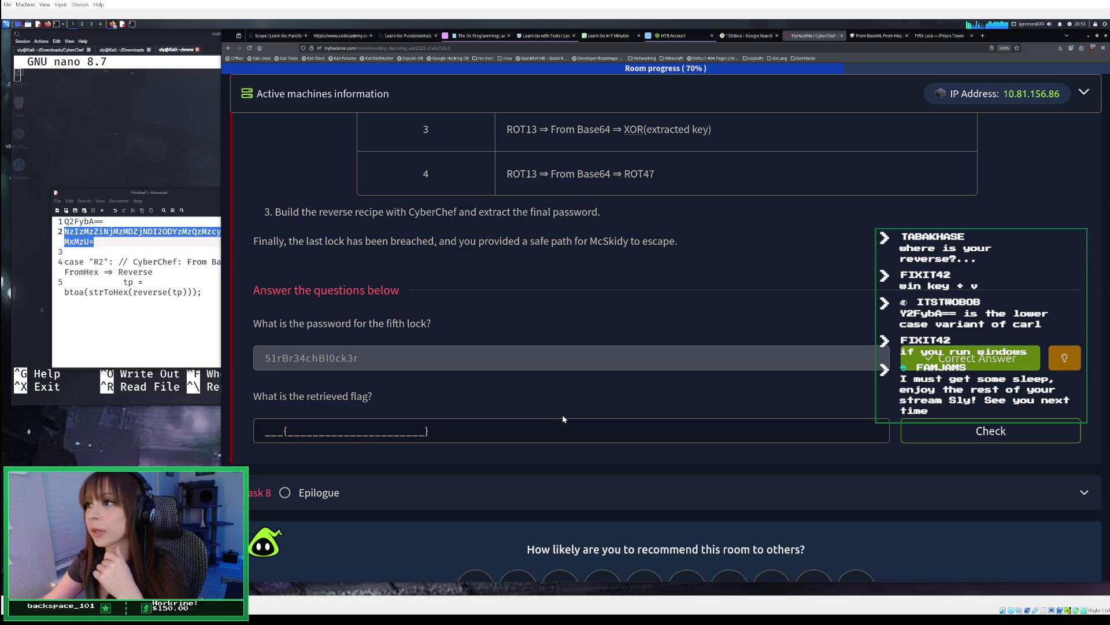
Step: Return to the CyberChef tab whose recipe outputs 51rBr34chBl0ck3r
left_click(879, 36)
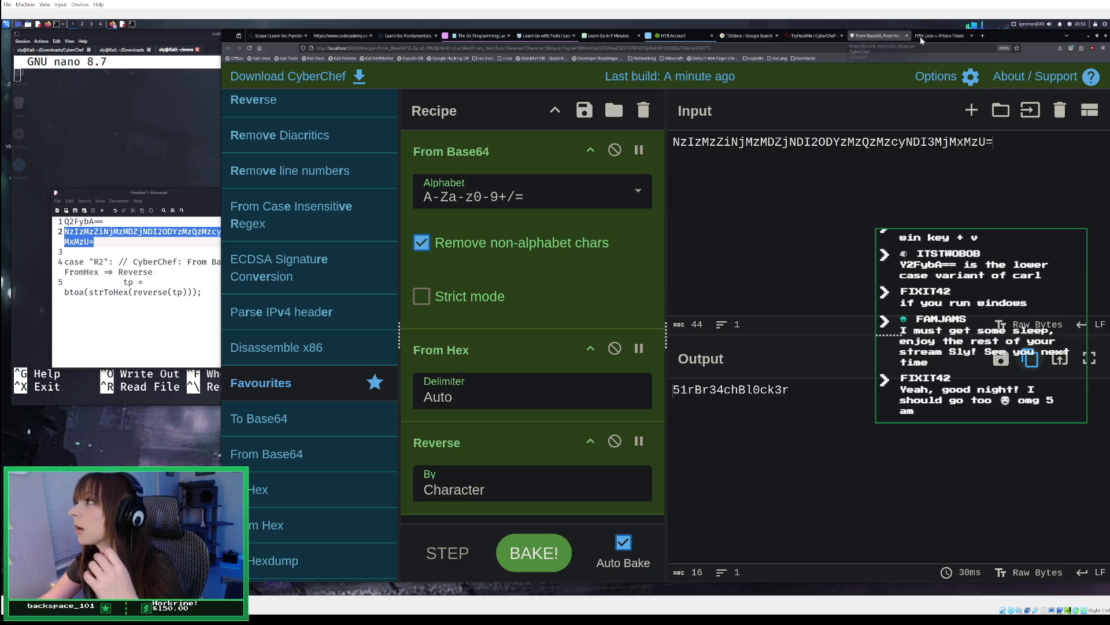
left_click(942, 36)
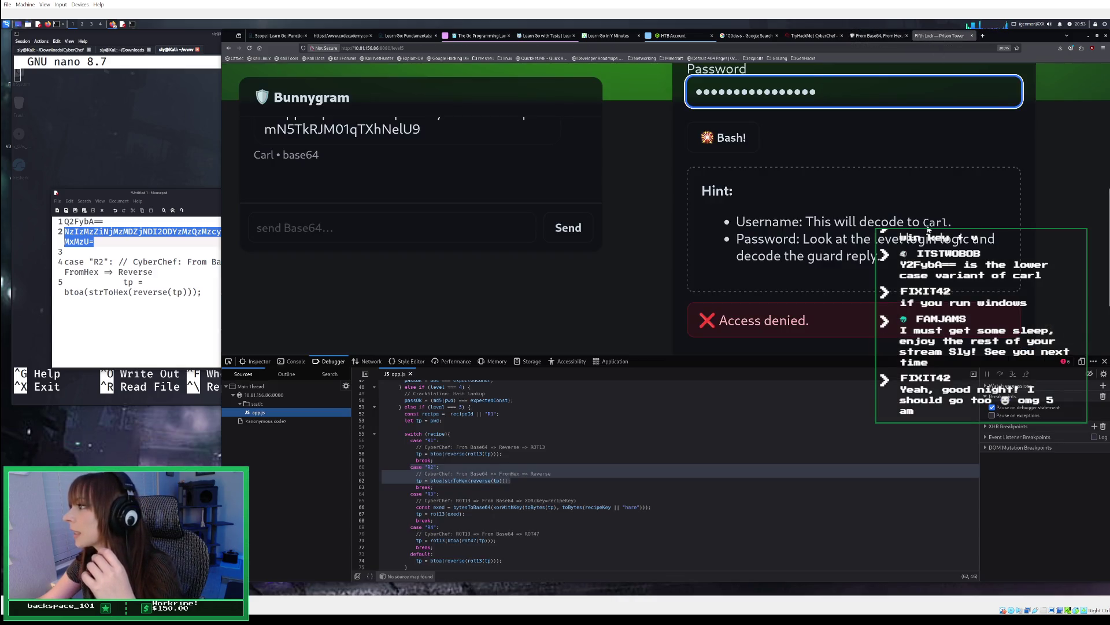
left_click_drag(924, 223, 953, 223)
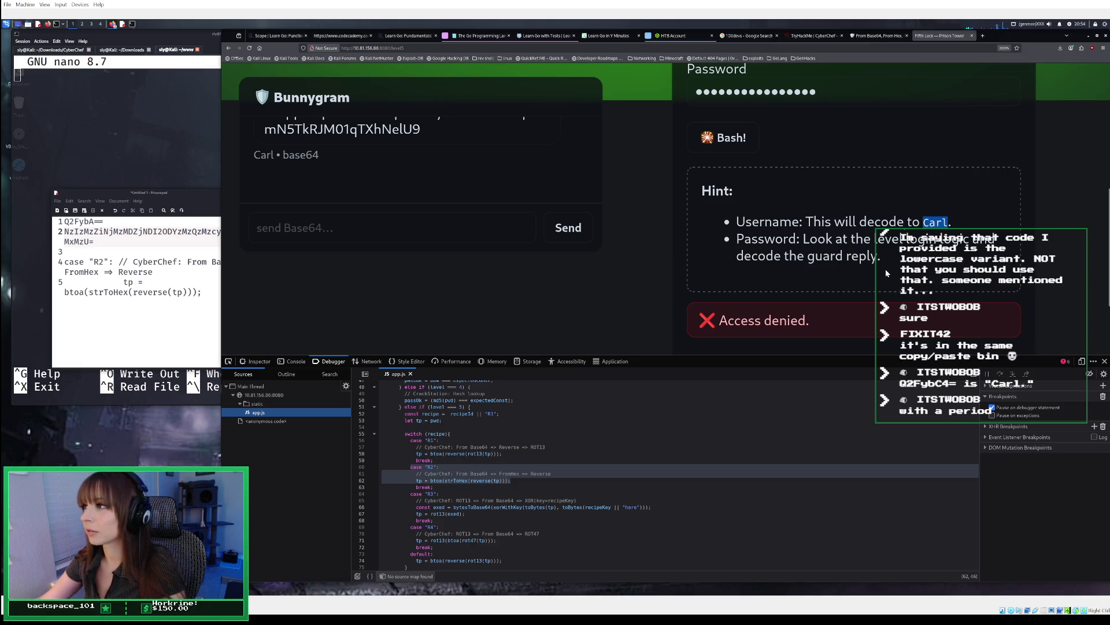
scroll(886, 269, "up", 5)
scroll(886, 269, "down", 3)
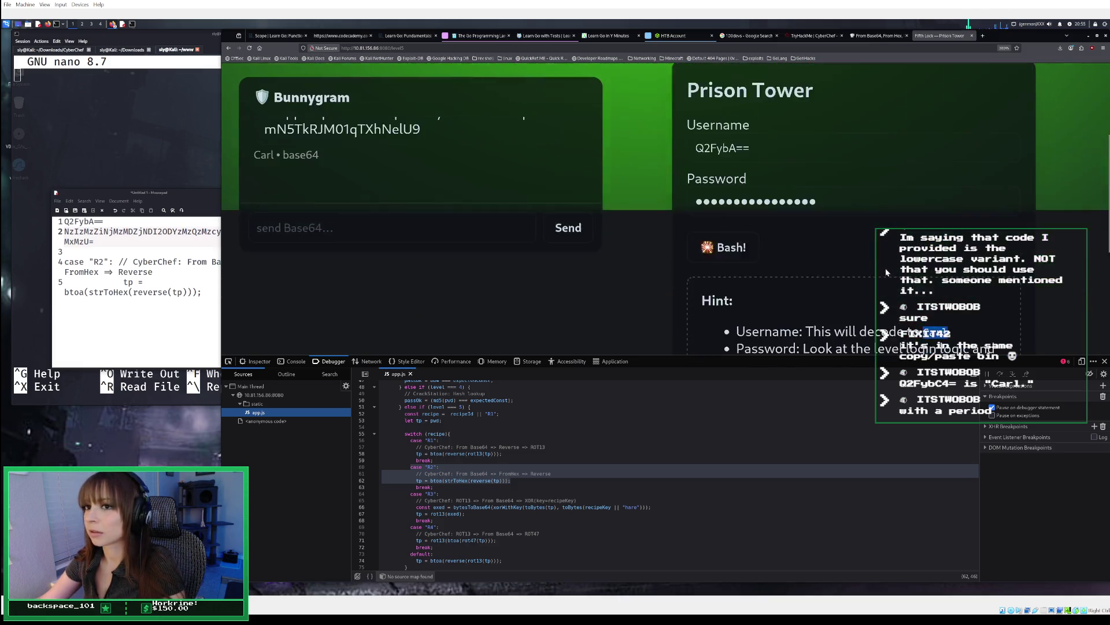
left_click(876, 37)
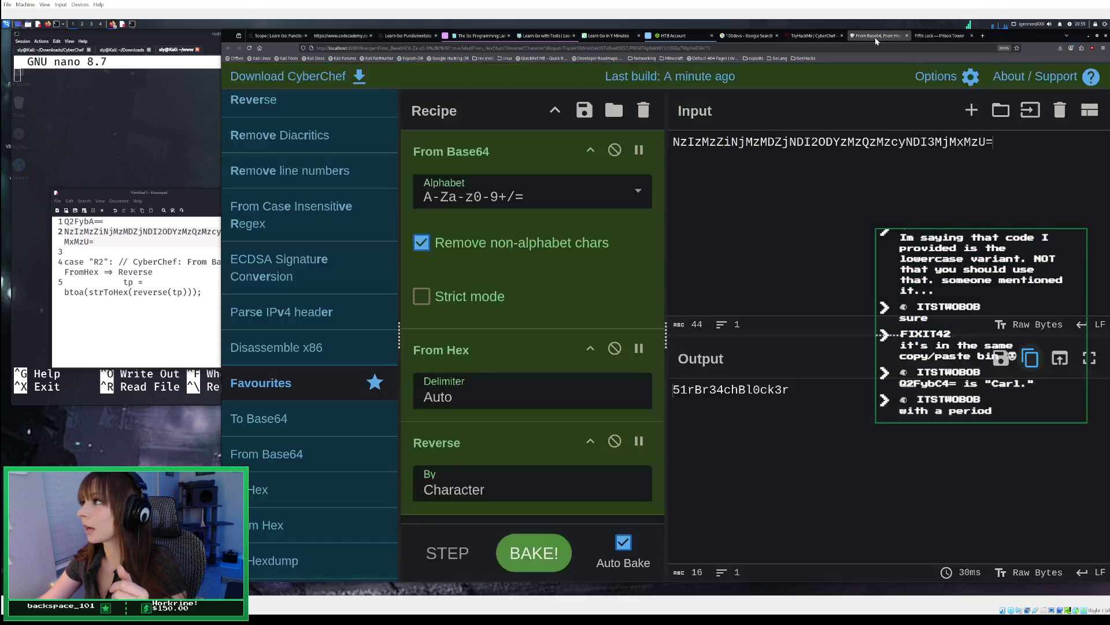
left_click(643, 110)
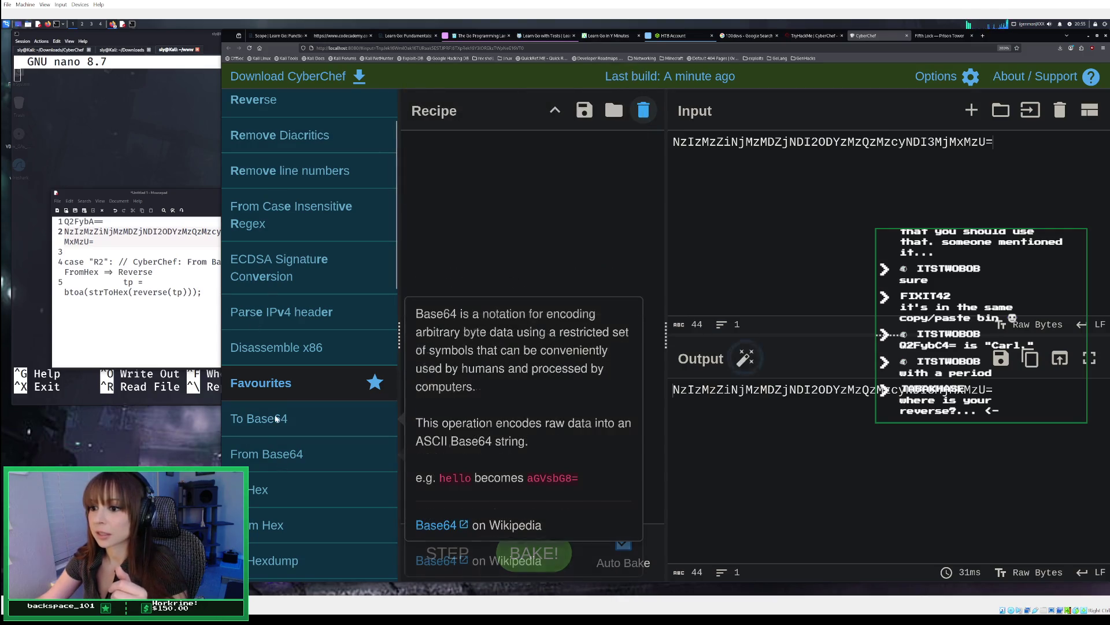
Step: Encode 'Carl.' with To Base64 and copy the output Q2FybC4=
left_click_drag(260, 418, 470, 203)
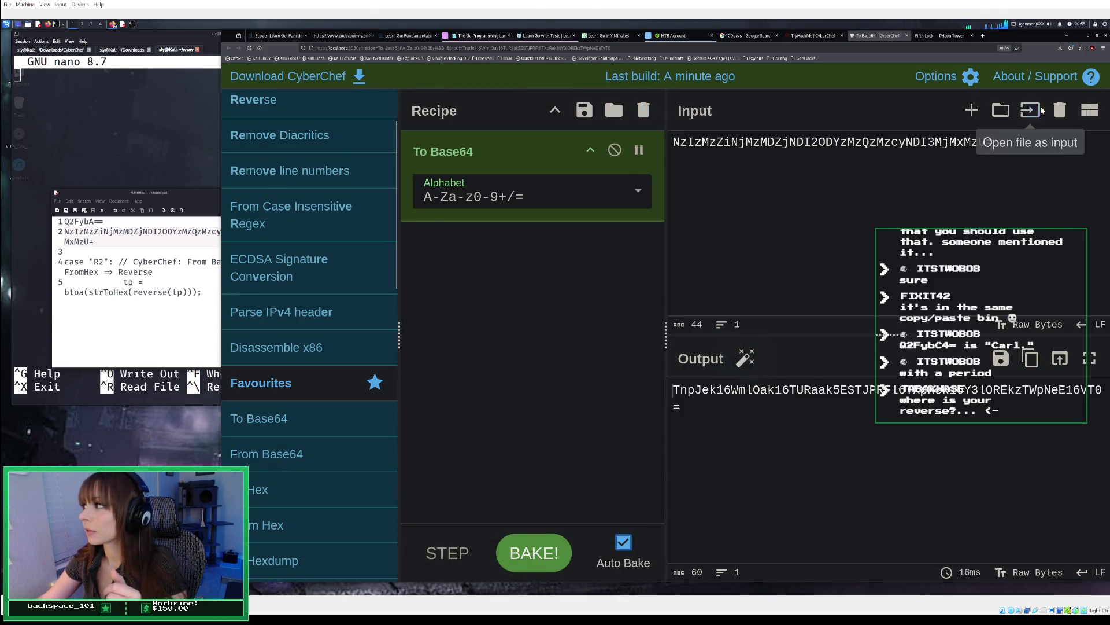
left_click(1059, 110)
left_click(779, 172)
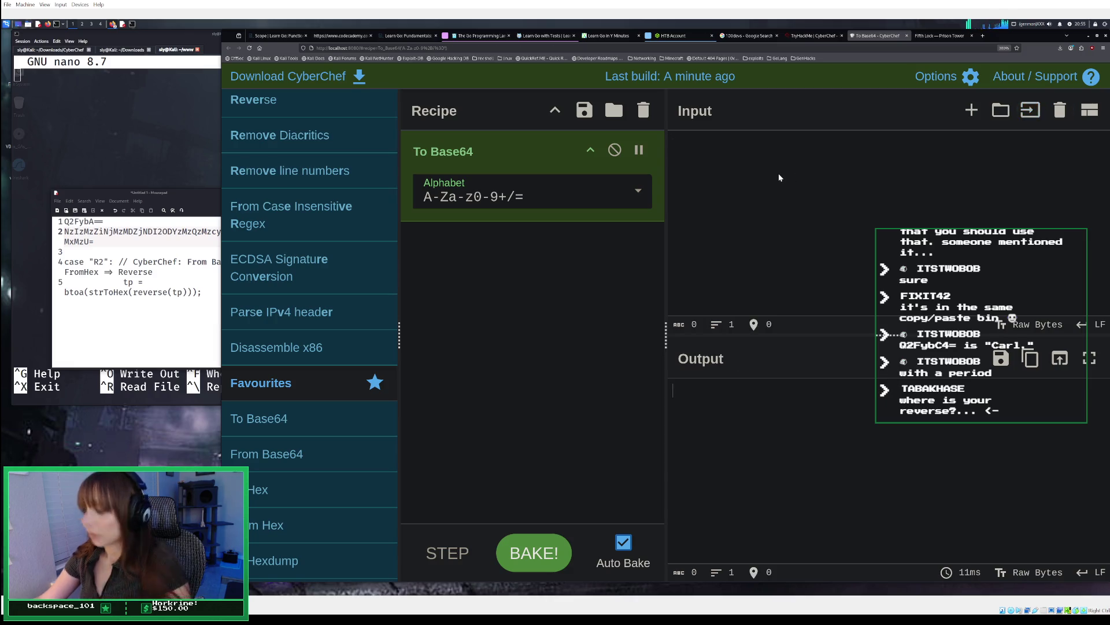
type("Carl.")
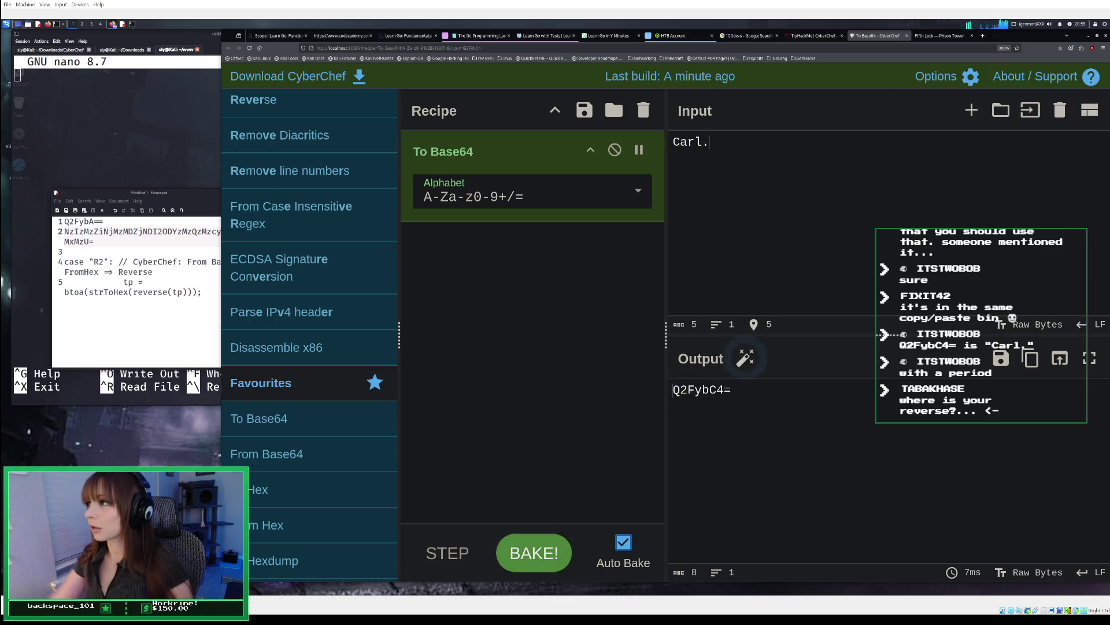
left_click(1030, 358)
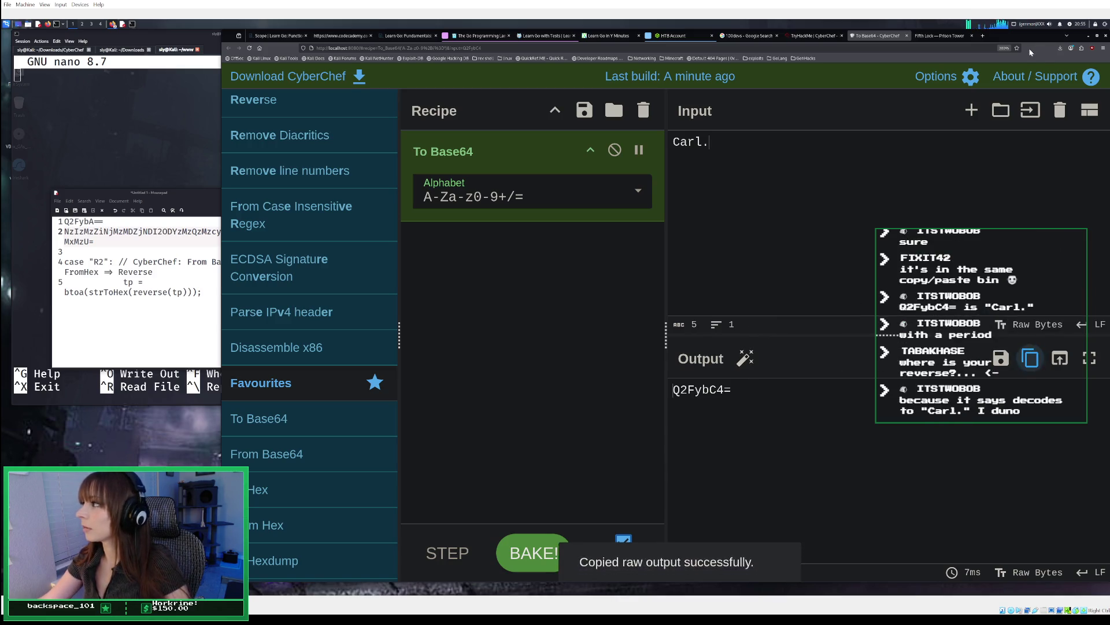
left_click(953, 35)
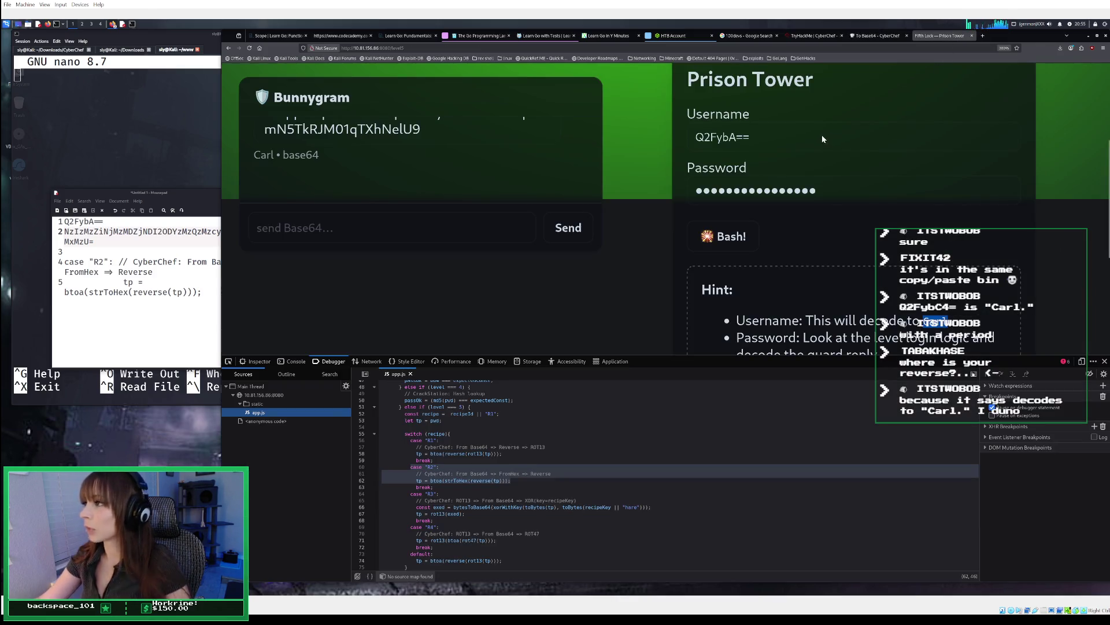
Step: Replace the Prison Tower username with the pasted Q2FybC4=
triple_click(729, 136)
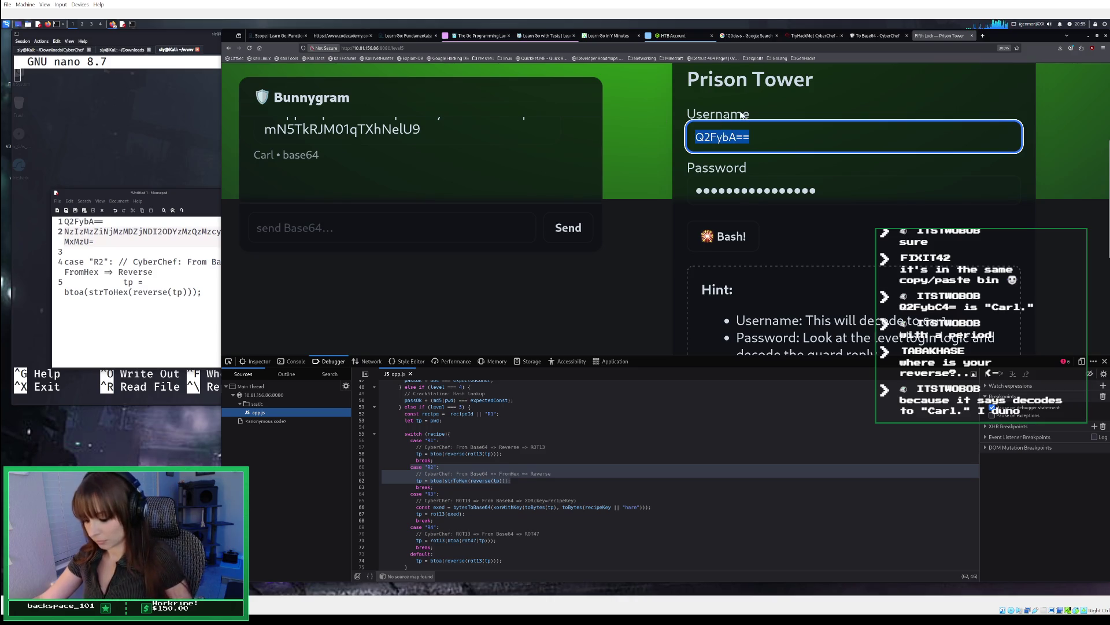
key("ctrl+v")
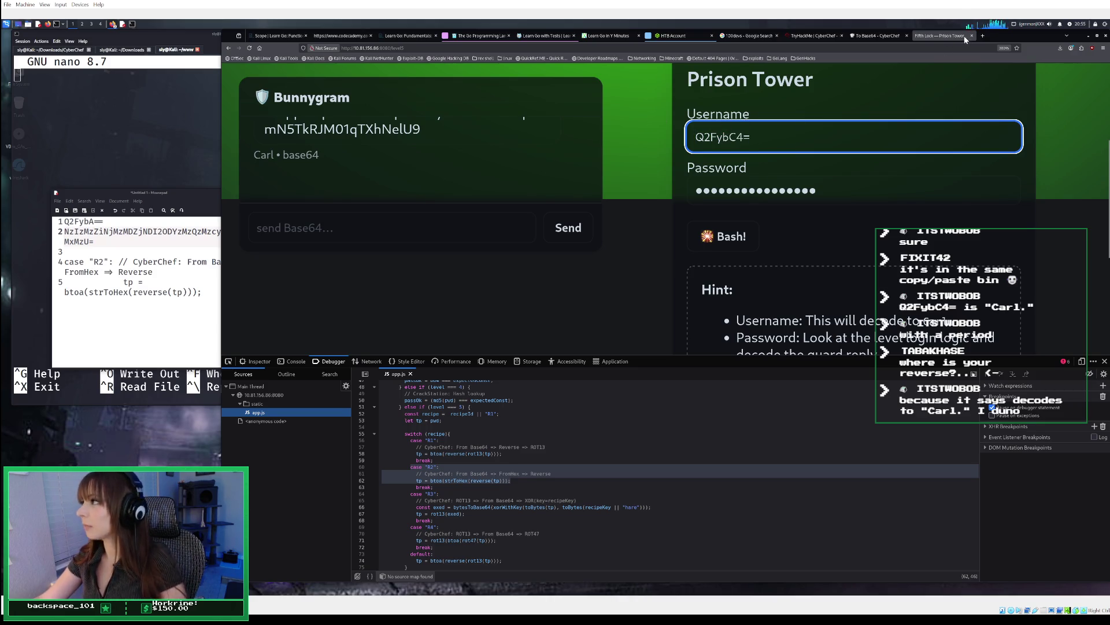
left_click(879, 37)
left_click(879, 37)
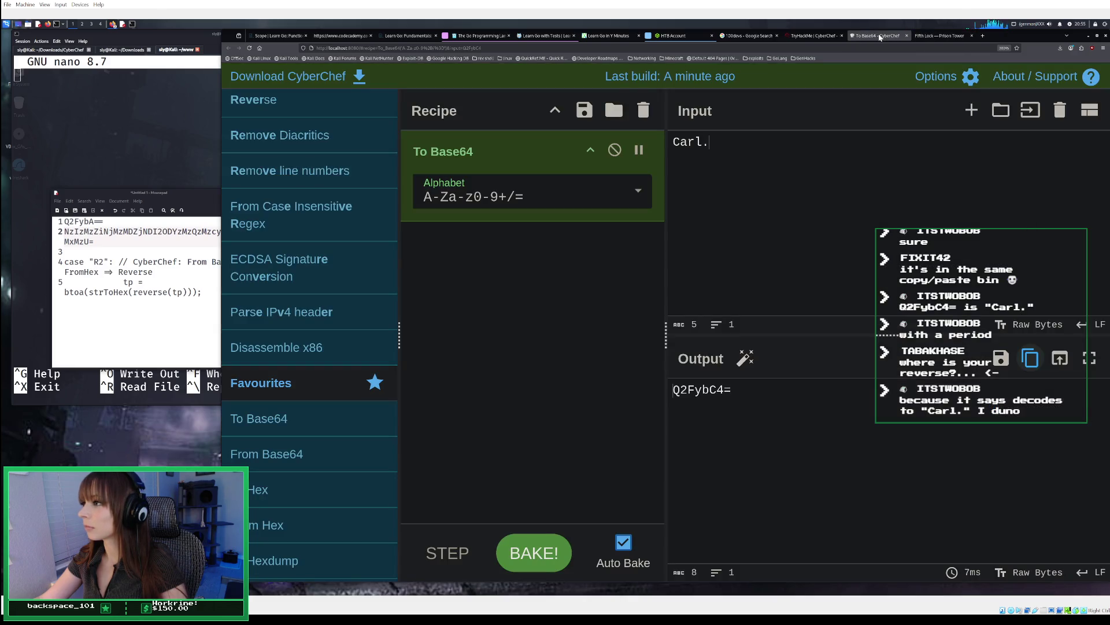
left_click(950, 37)
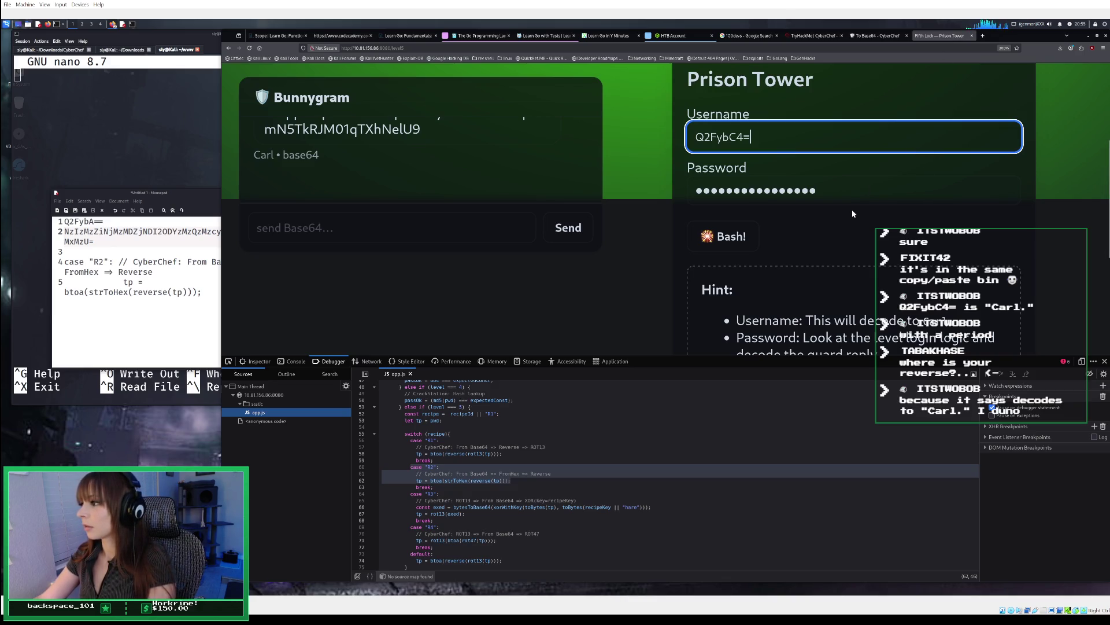
scroll(852, 214, "down", 3)
scroll(852, 214, "up", 5)
Step: Submit the login with the password filled in and see access denied
left_click(838, 284)
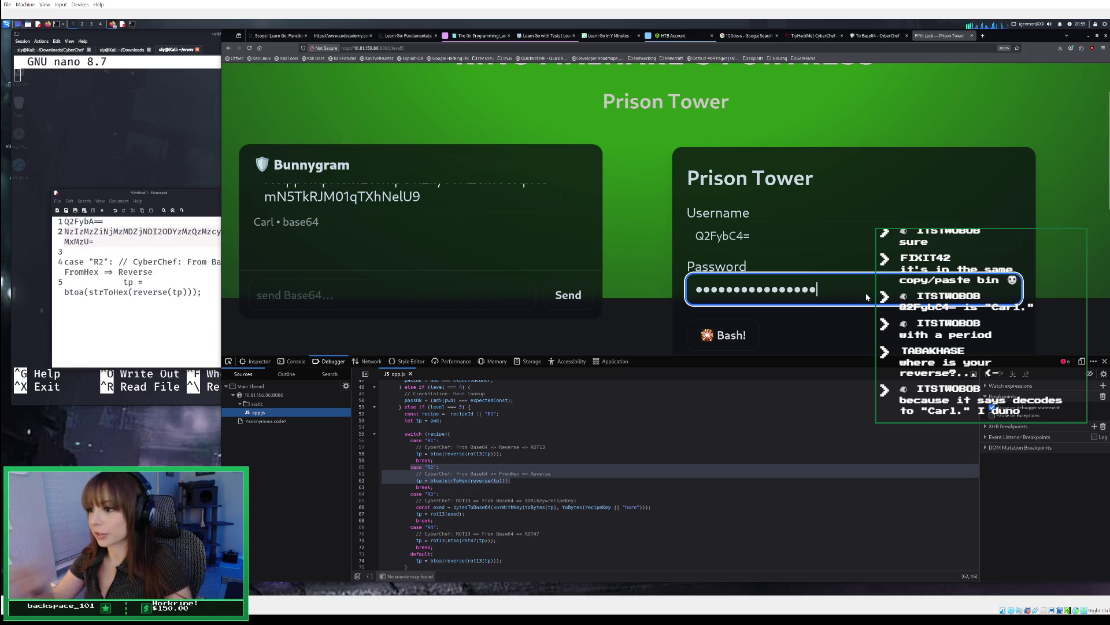
left_click(831, 233)
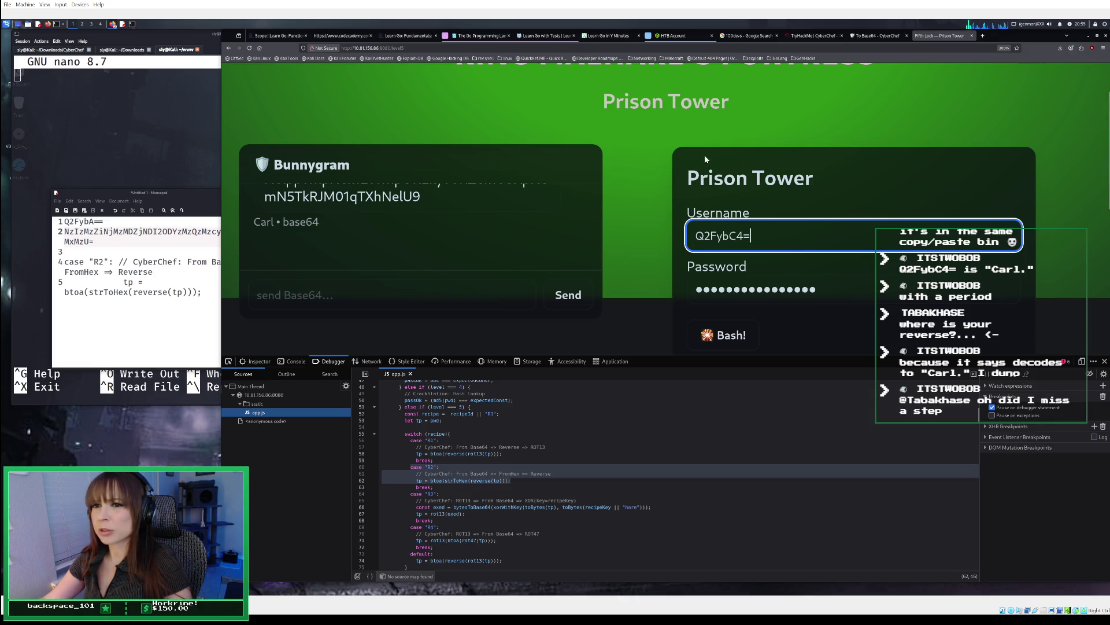
key("Return")
scroll(791, 316, "down", 3)
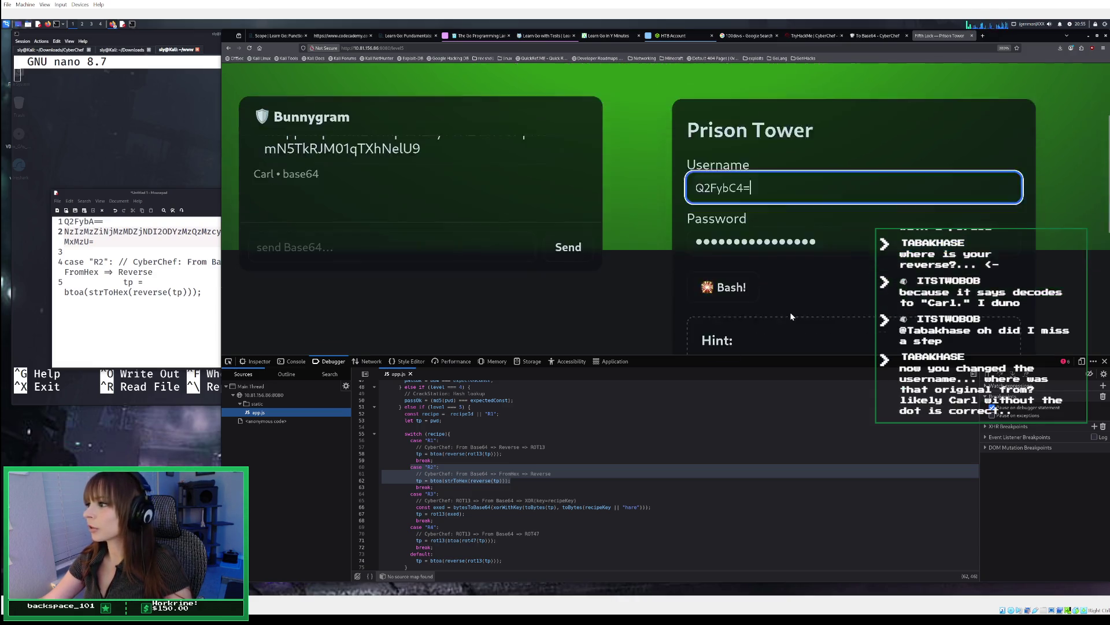
left_click(883, 36)
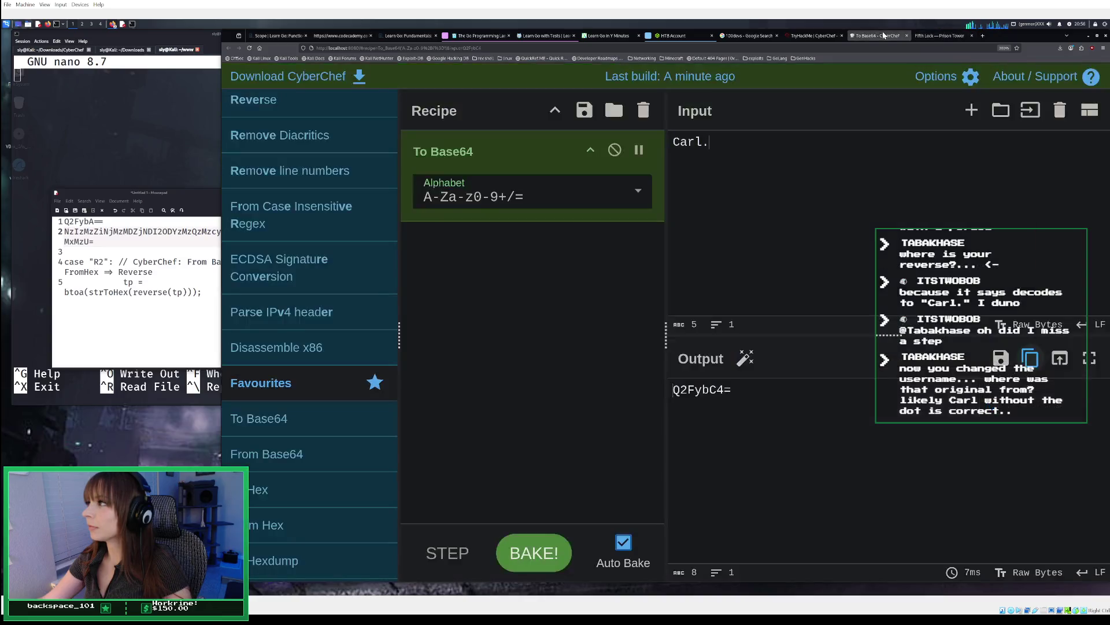
Step: Change the input to lowercase 'carl' and copy its Base64, Y2FybA==
key("BackSpace")
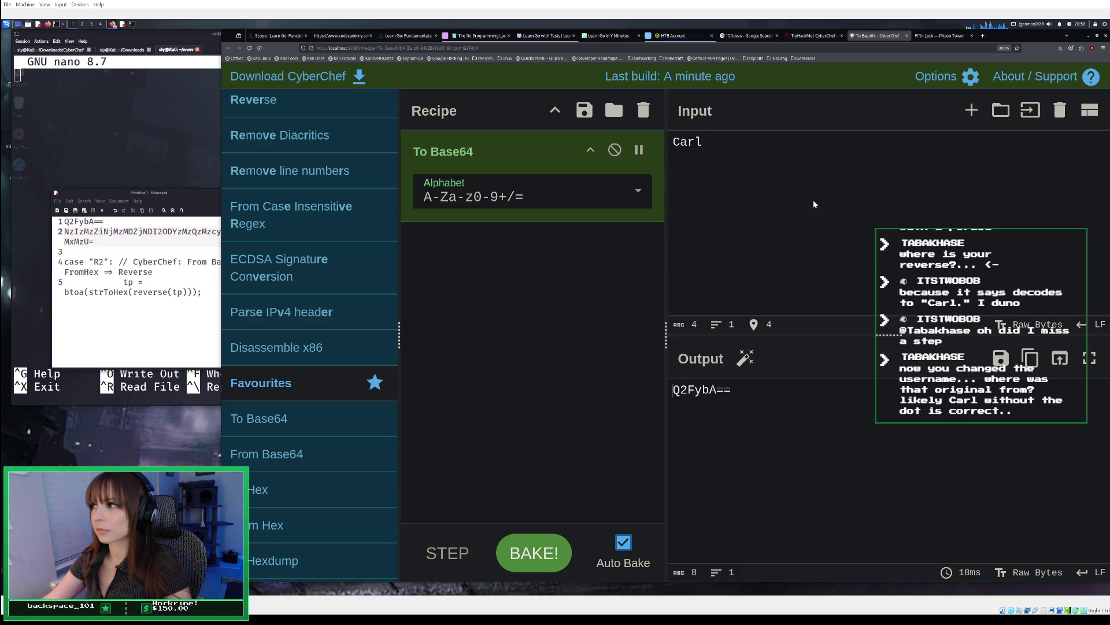
key("BackSpace")
key("BackSpace")
key("BackSpace")
type("carl")
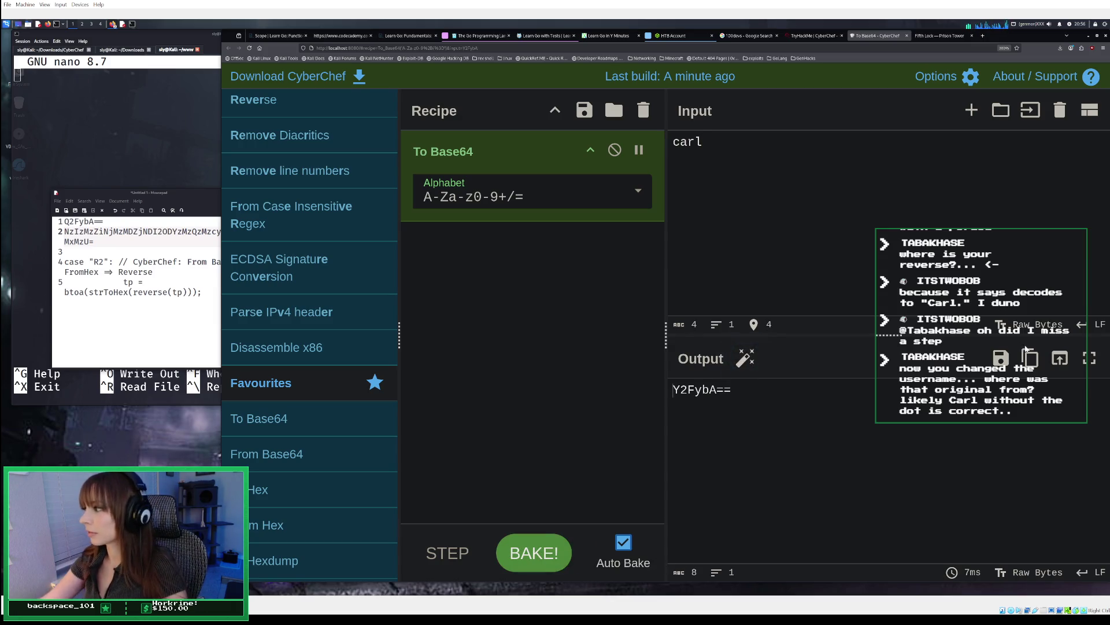
left_click(1030, 358)
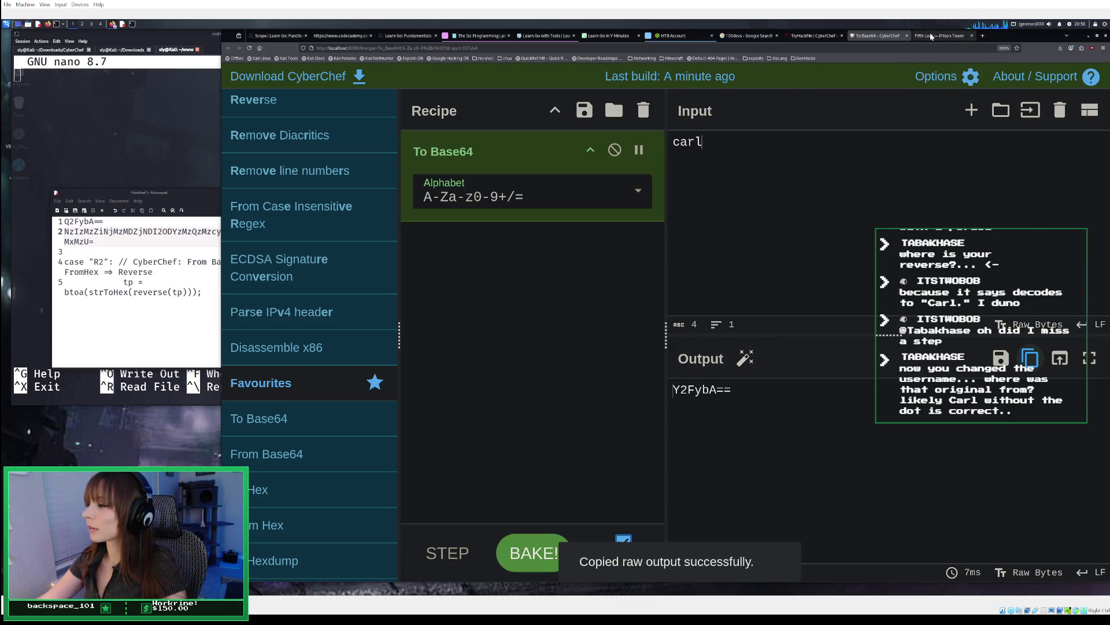
left_click(931, 36)
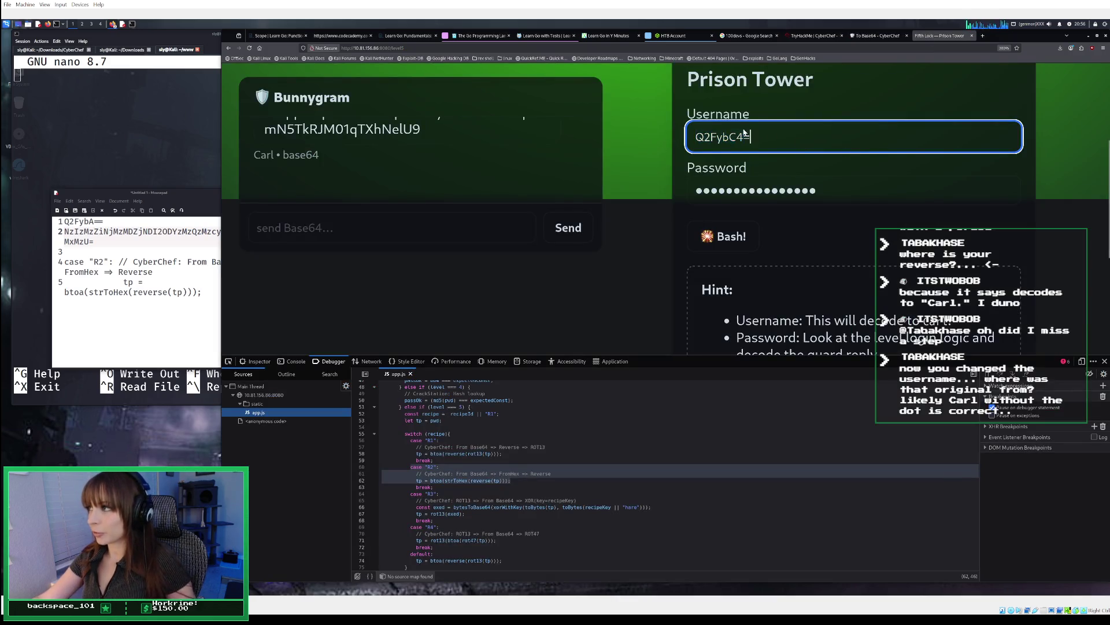
Step: Submit the Prison Tower login with Y2FybA== as the username, then recheck CyberChef
triple_click(725, 139)
key("ctrl+v")
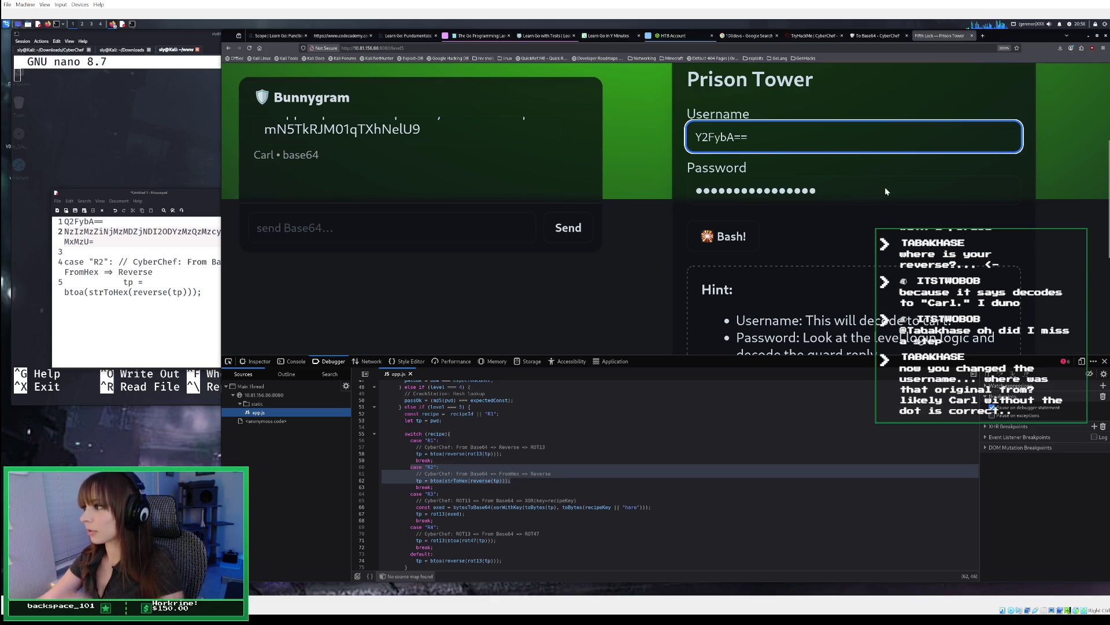
key("Return")
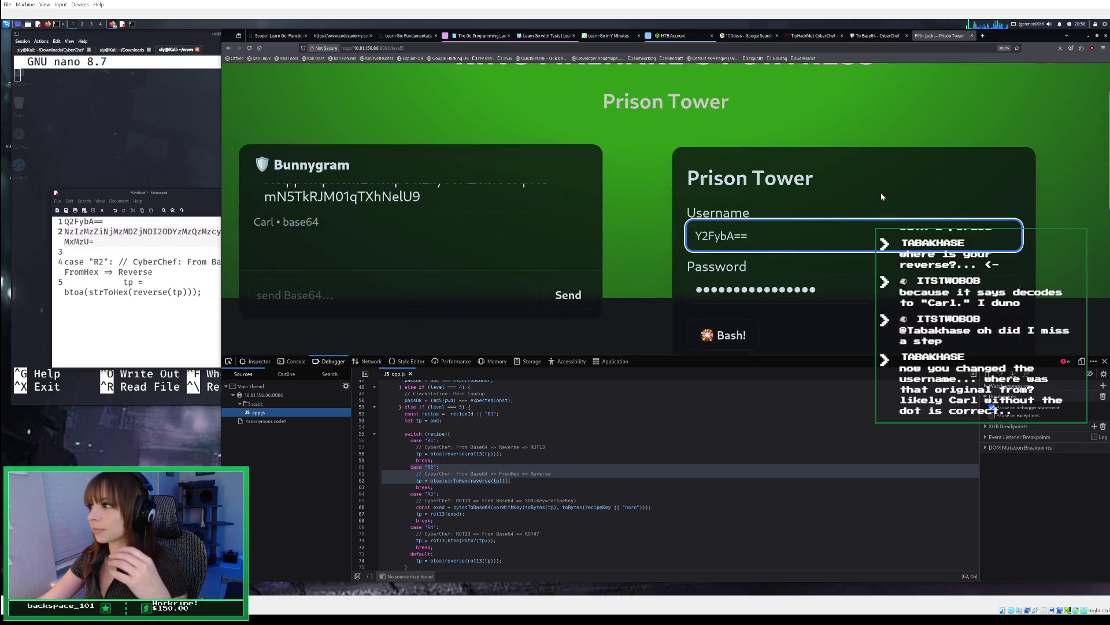
scroll(881, 196, "down", 3)
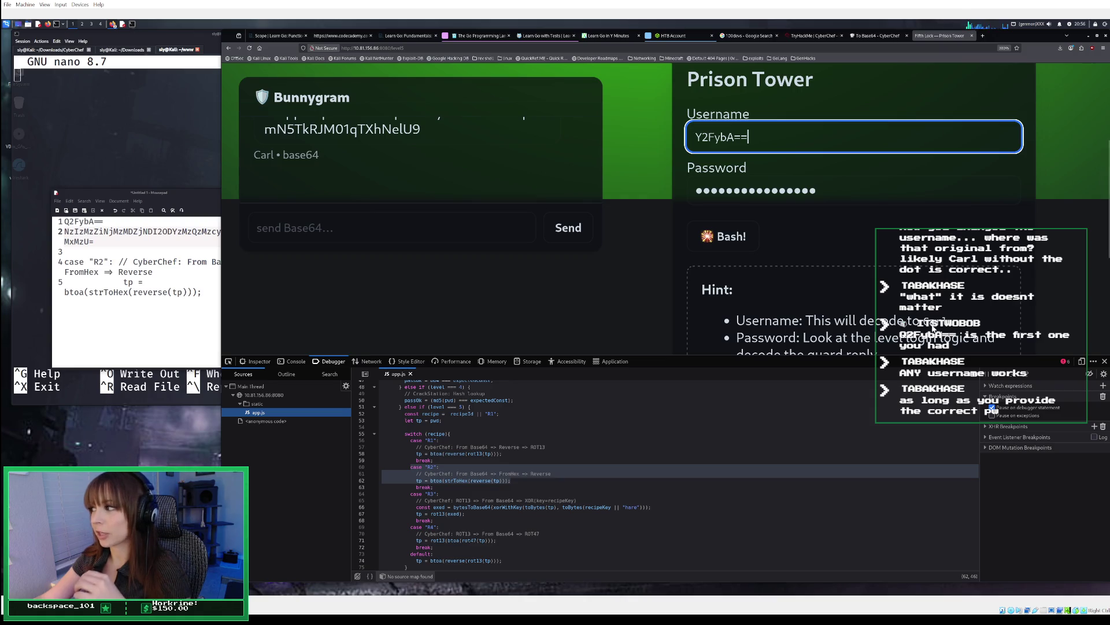
left_click(868, 38)
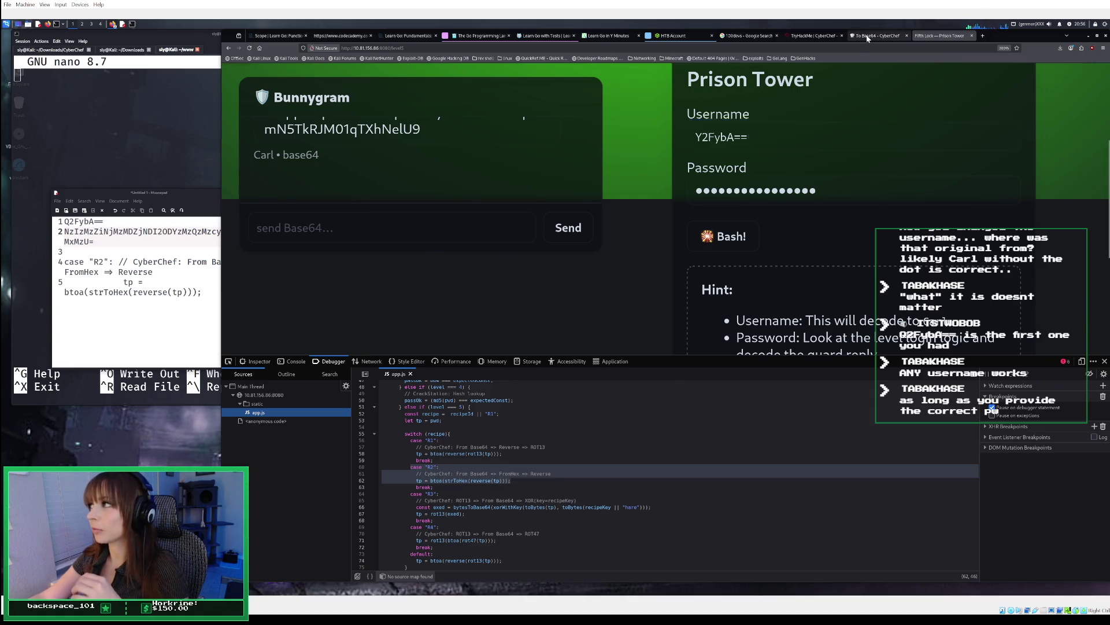
left_click(867, 39)
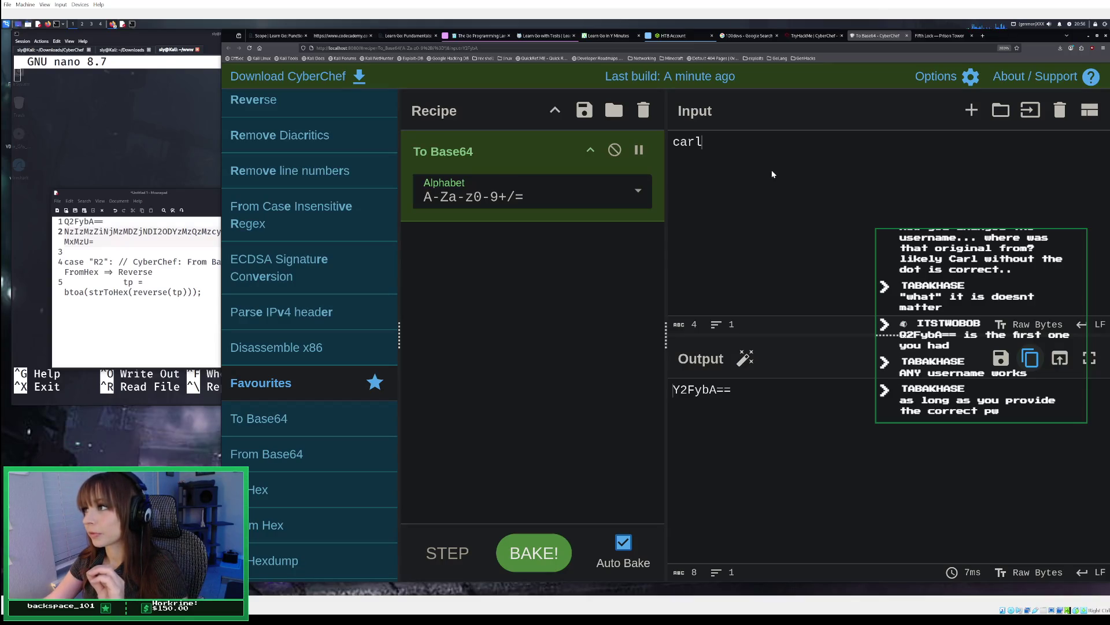
left_click(927, 38)
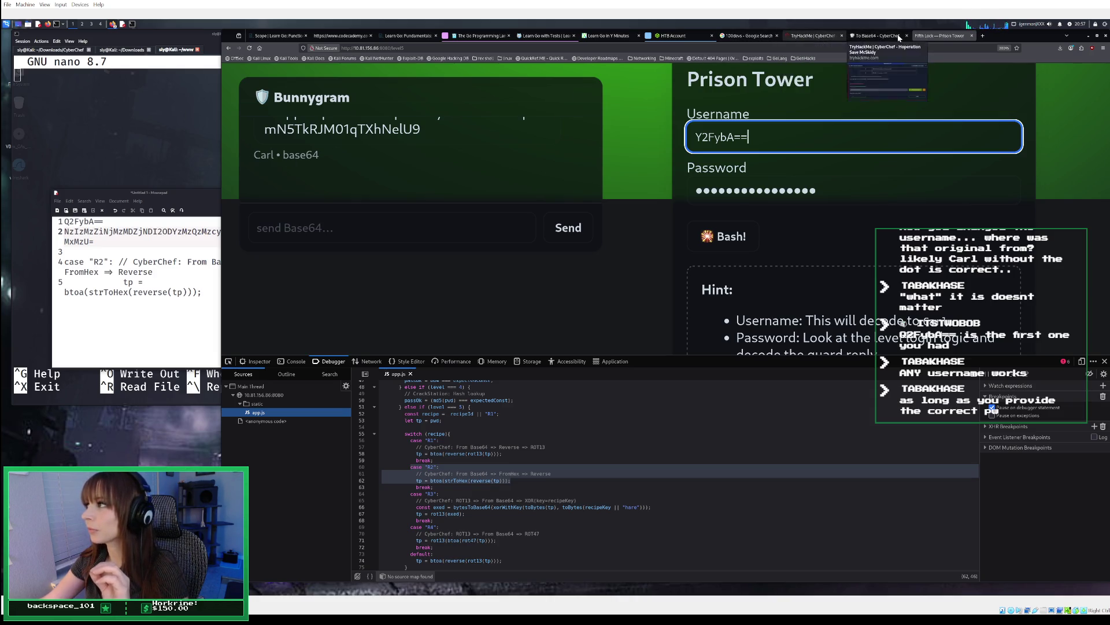
Step: Scroll through Task 7's Fifth Lock steps and the Recipe ID cheat sheet
left_click(810, 38)
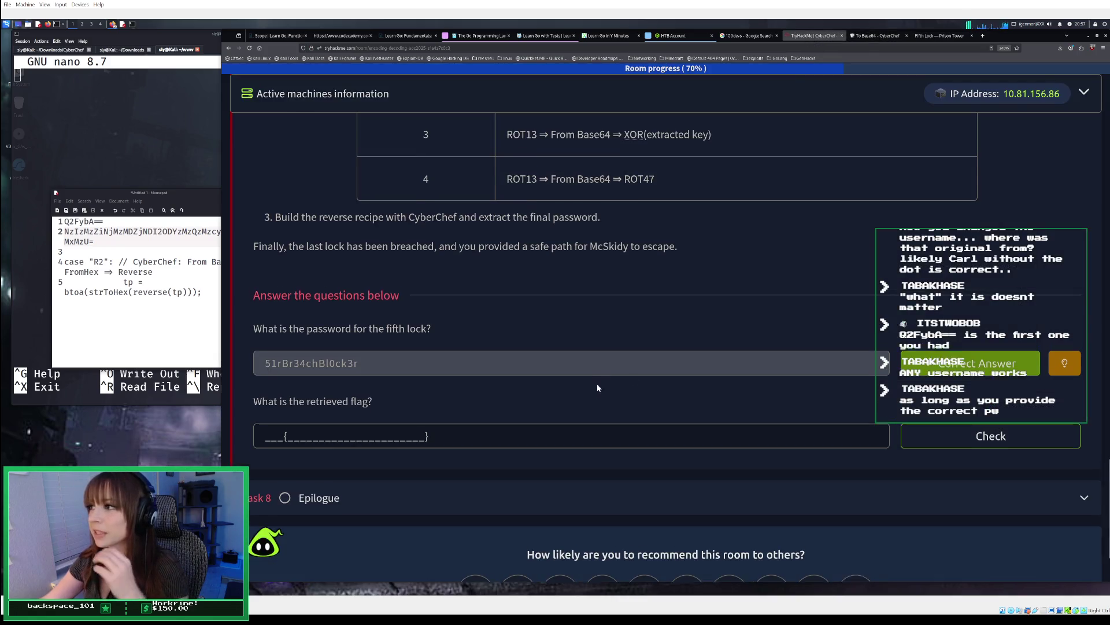
scroll(596, 382, "up", 10)
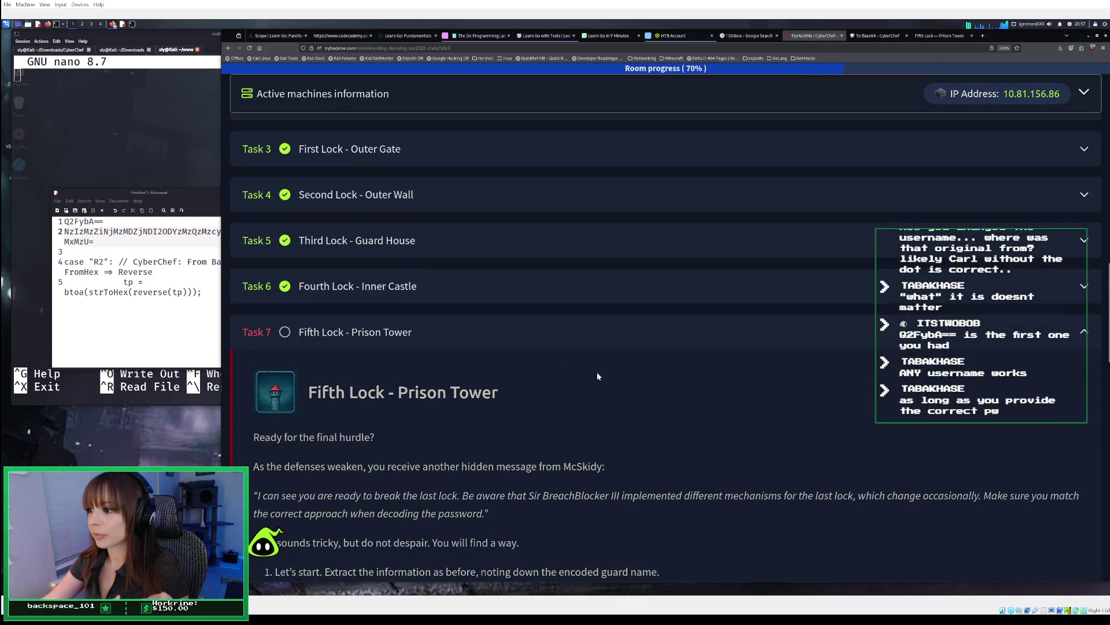
scroll(597, 377, "down", 3)
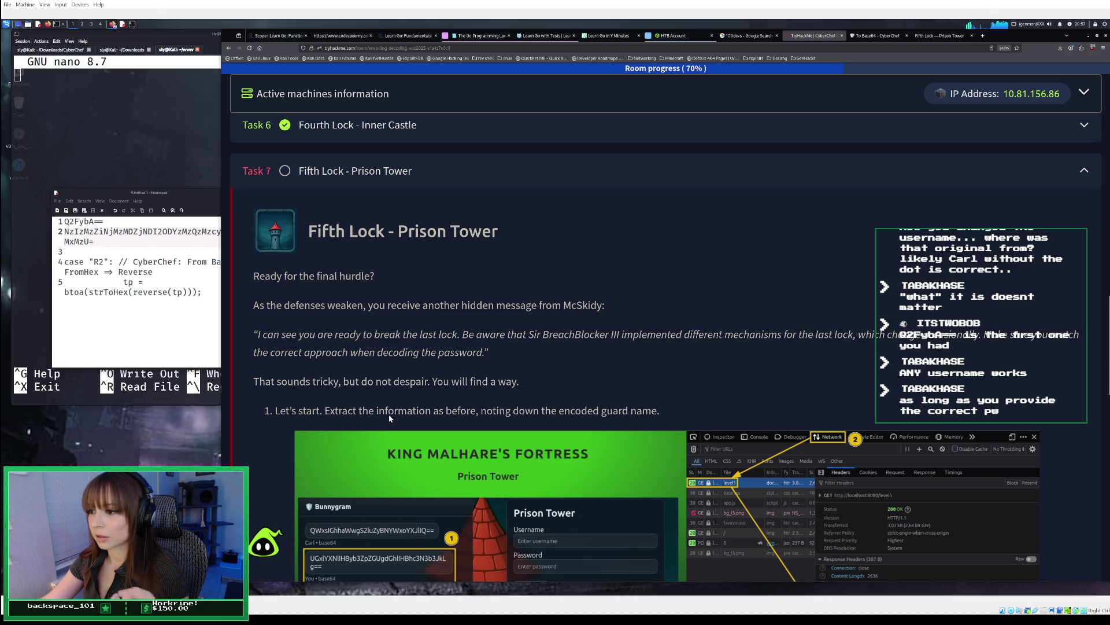
scroll(417, 417, "down", 1)
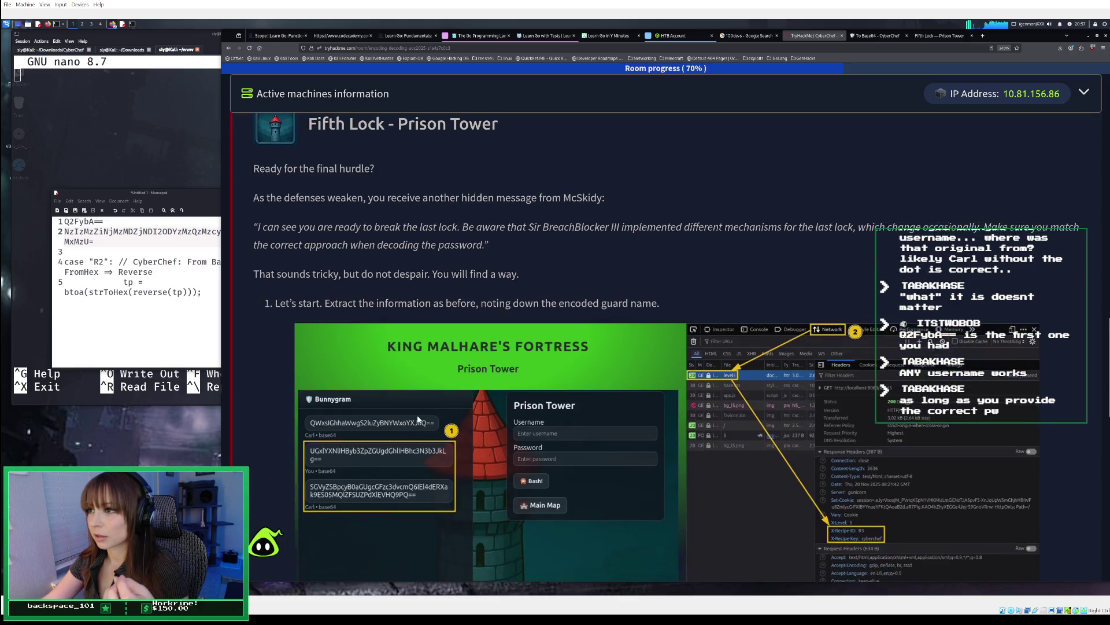
scroll(417, 419, "down", 5)
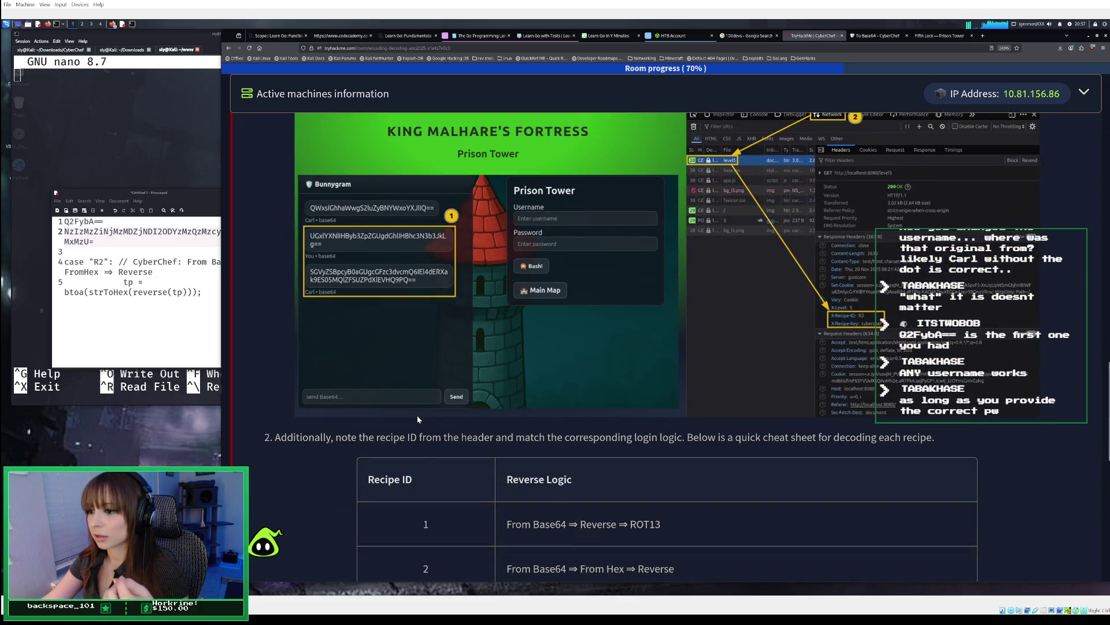
scroll(418, 419, "down", 5)
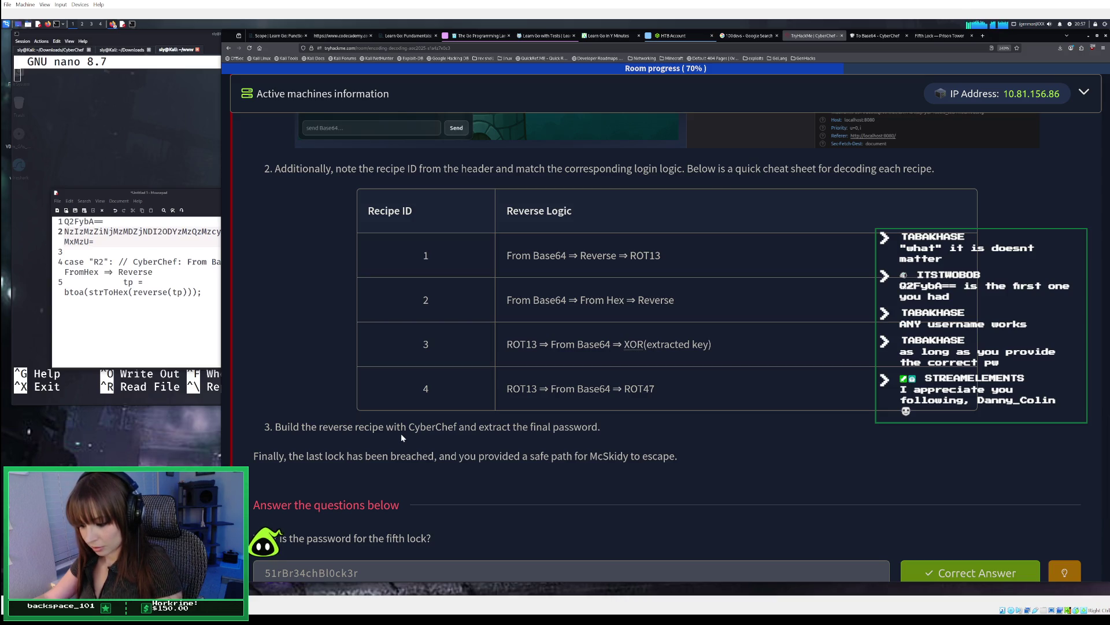
left_click(926, 36)
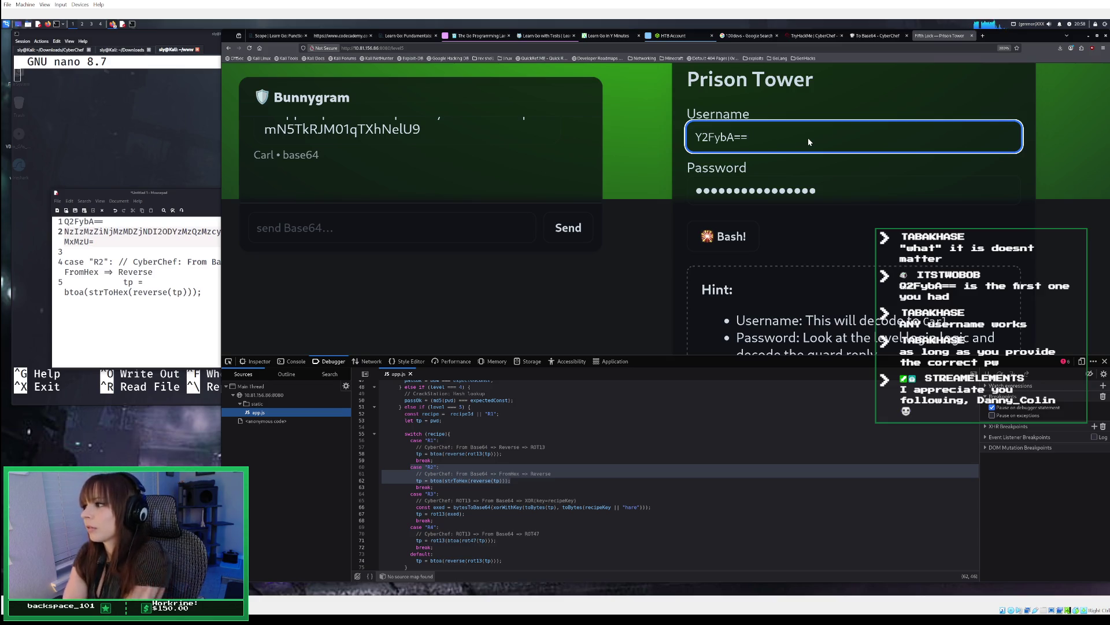
Step: Clear the username field, briefly trying Carl, and submit another login that is denied
key("BackSpace")
key("BackSpace")
key("BackSpace")
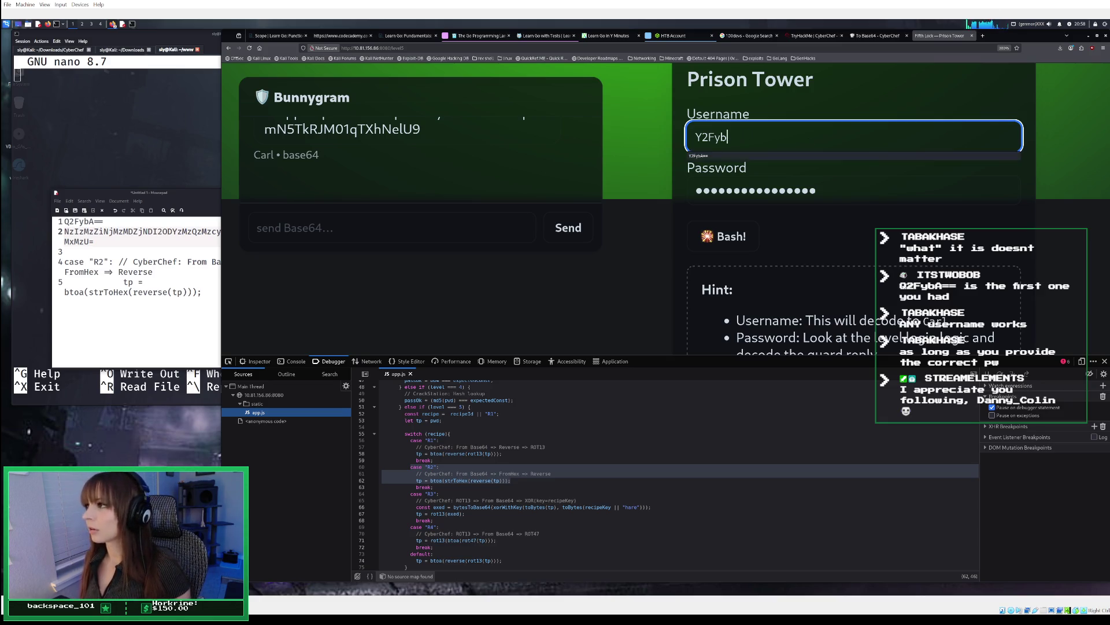
key("BackSpace")
key("BackSpace")
type("Carl")
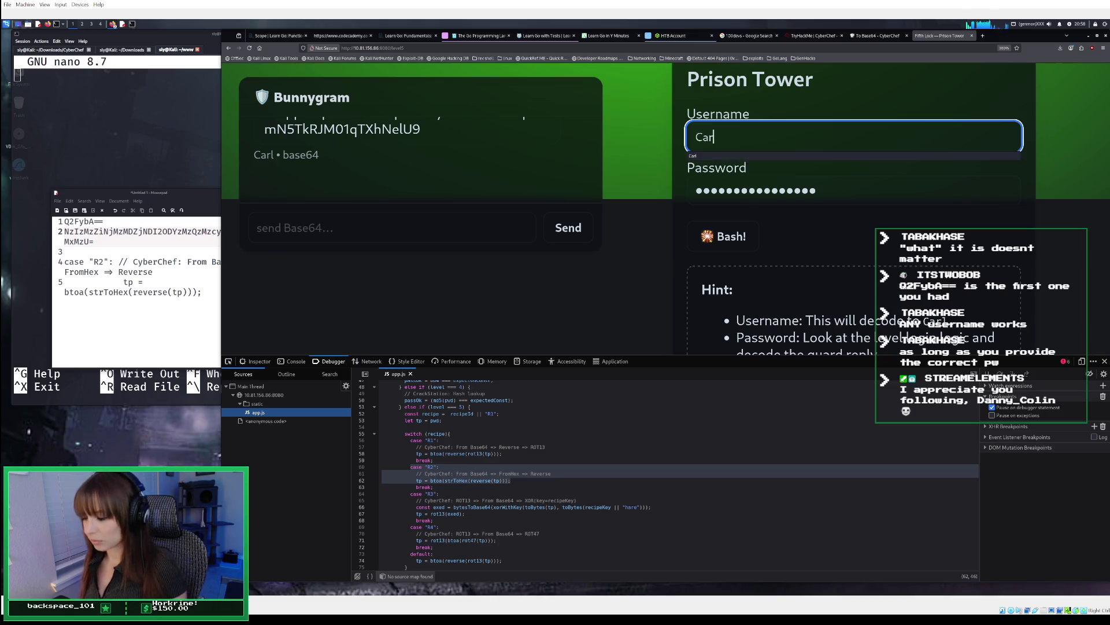
key("BackSpace")
key("BackSpace")
key("BackSpace")
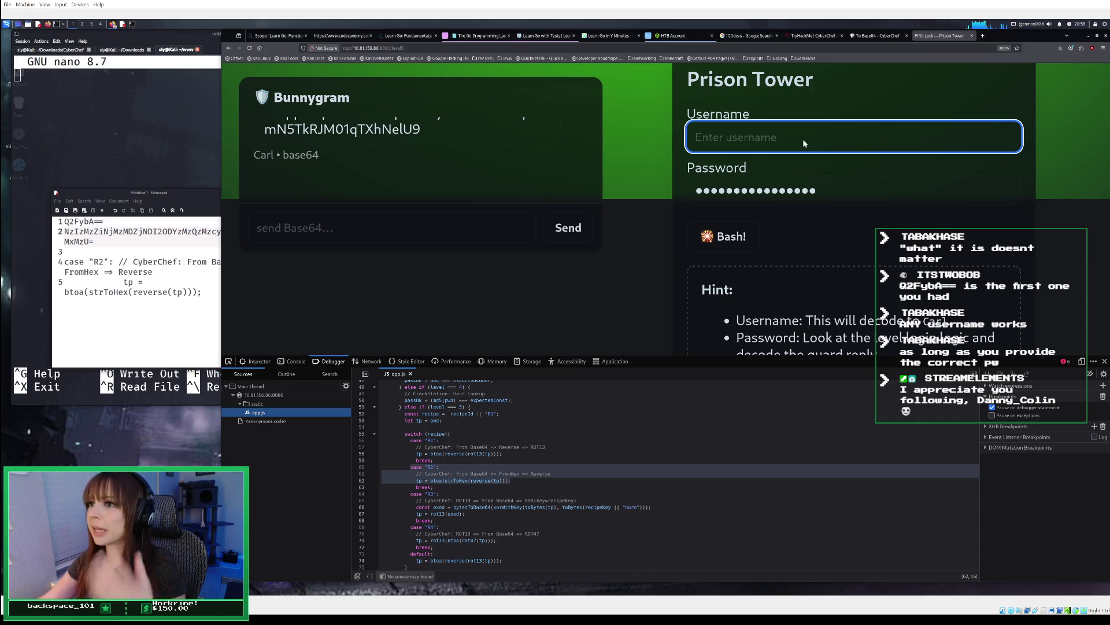
key("Return")
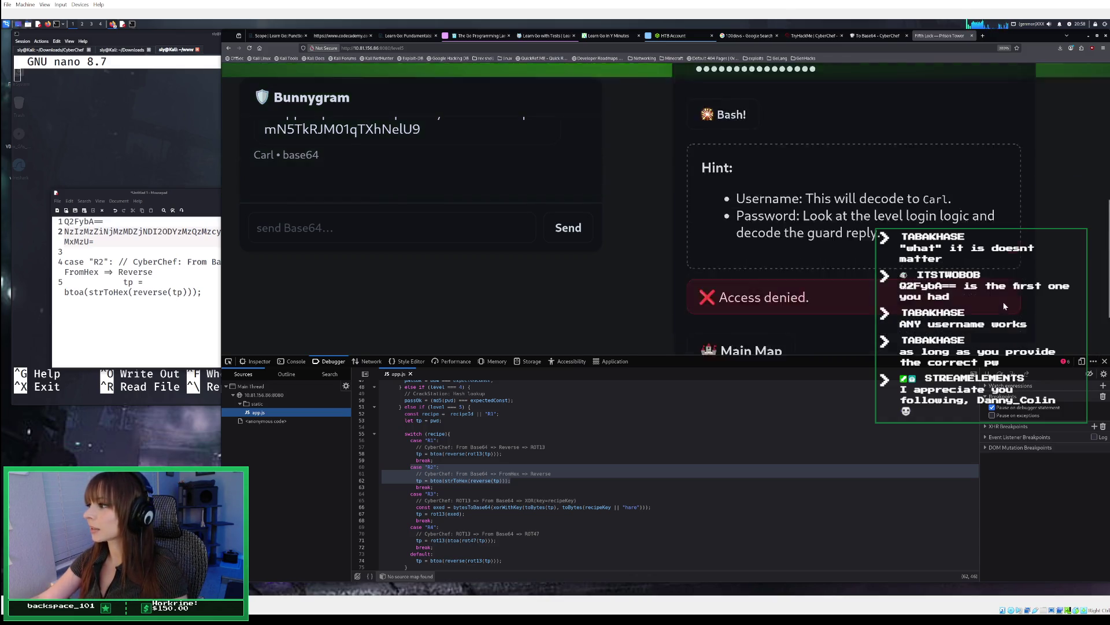
left_click(812, 36)
scroll(699, 256, "up", 10)
Step: Start the walkthrough video muted and skip ahead toward the final challenge
scroll(718, 246, "up", 10)
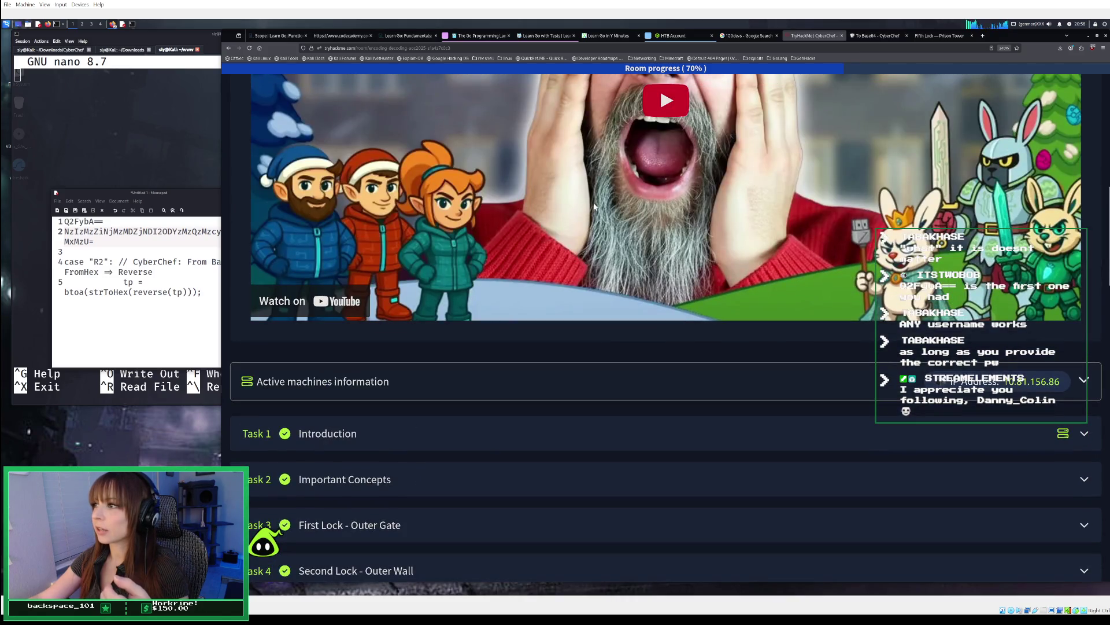
left_click(665, 102)
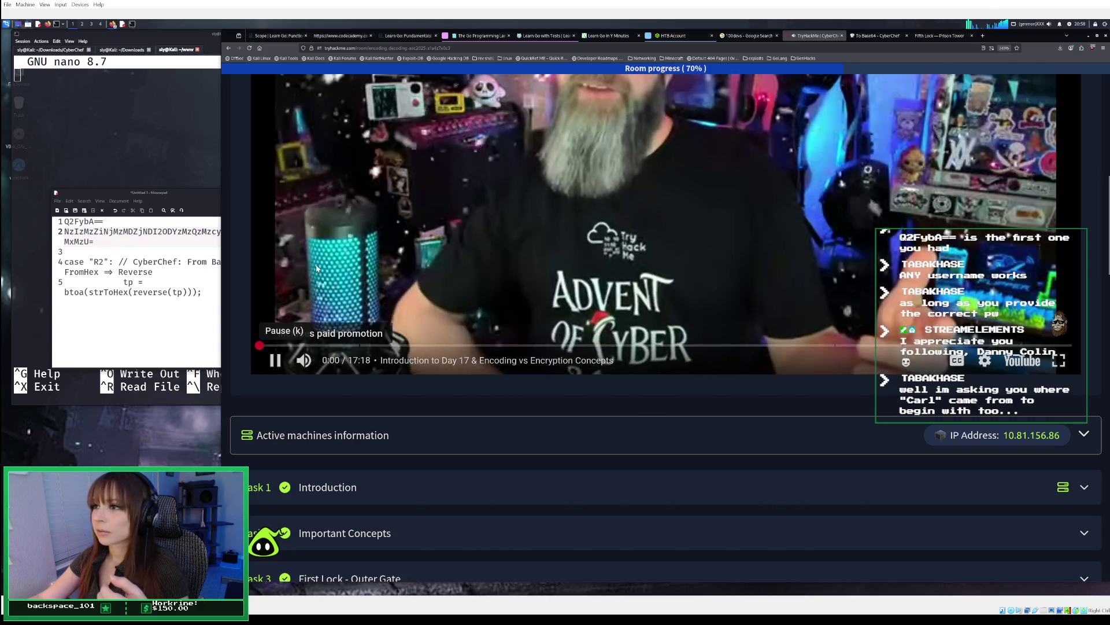
left_click(304, 361)
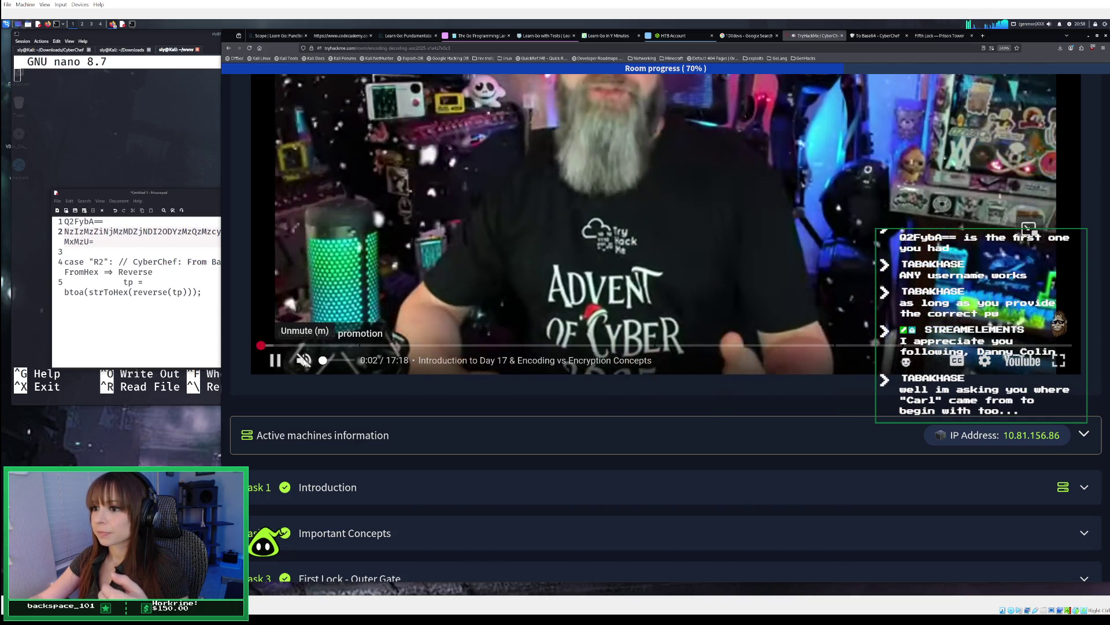
left_click_drag(278, 347, 916, 346)
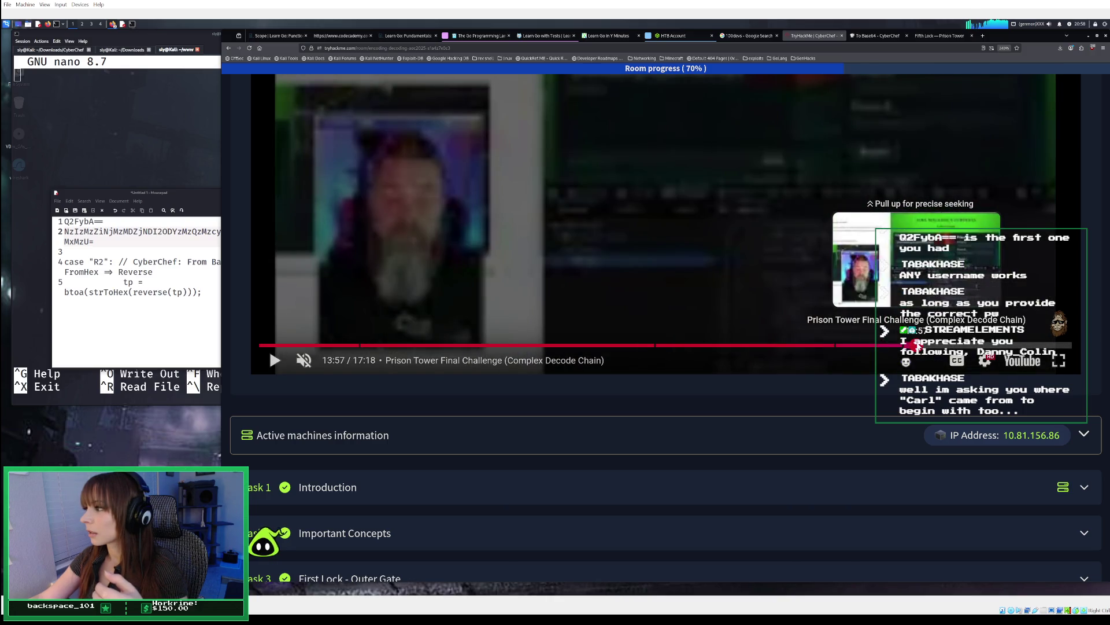
left_click_drag(919, 346, 946, 345)
Step: Jump to about 15:16 and pause the video at 15:35
scroll(835, 330, "up", 1)
scroll(835, 331, "up", 1)
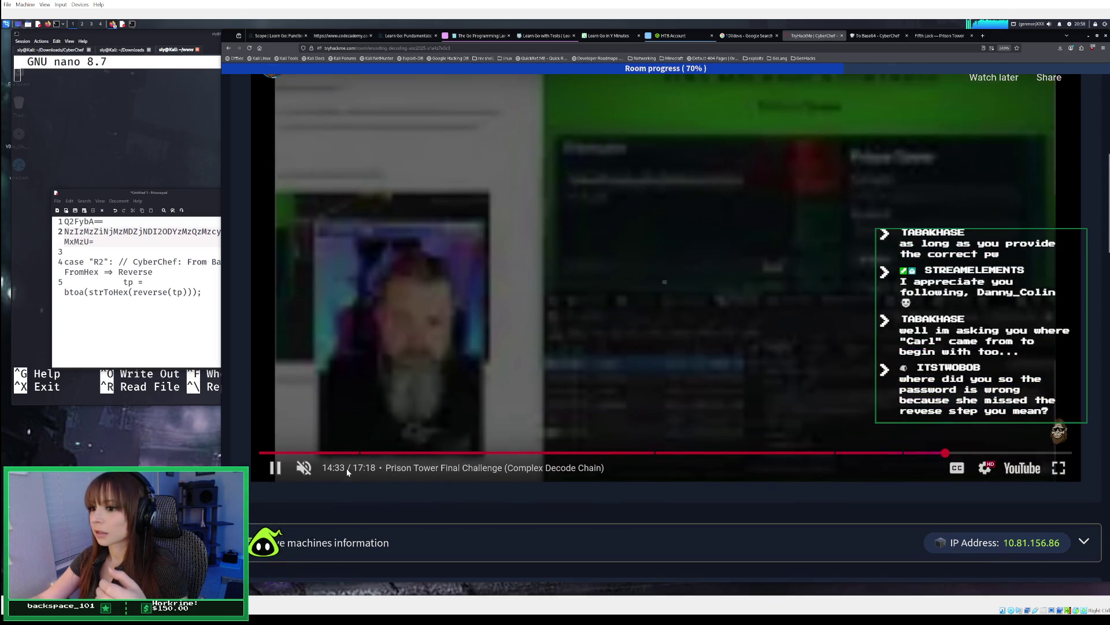
scroll(502, 402, "up", 2)
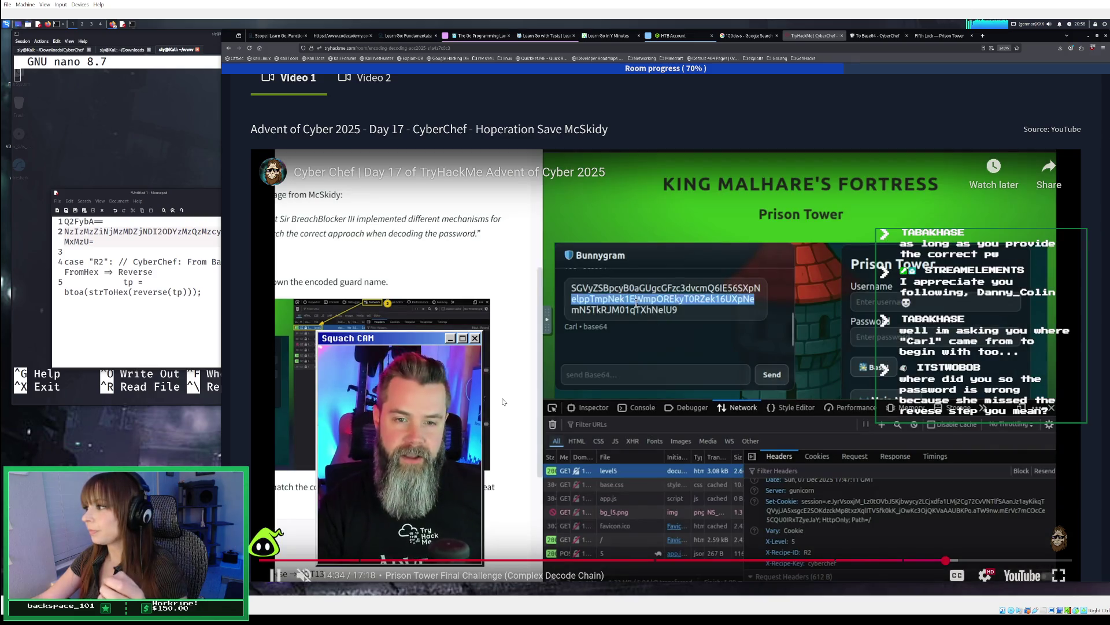
left_click(979, 561)
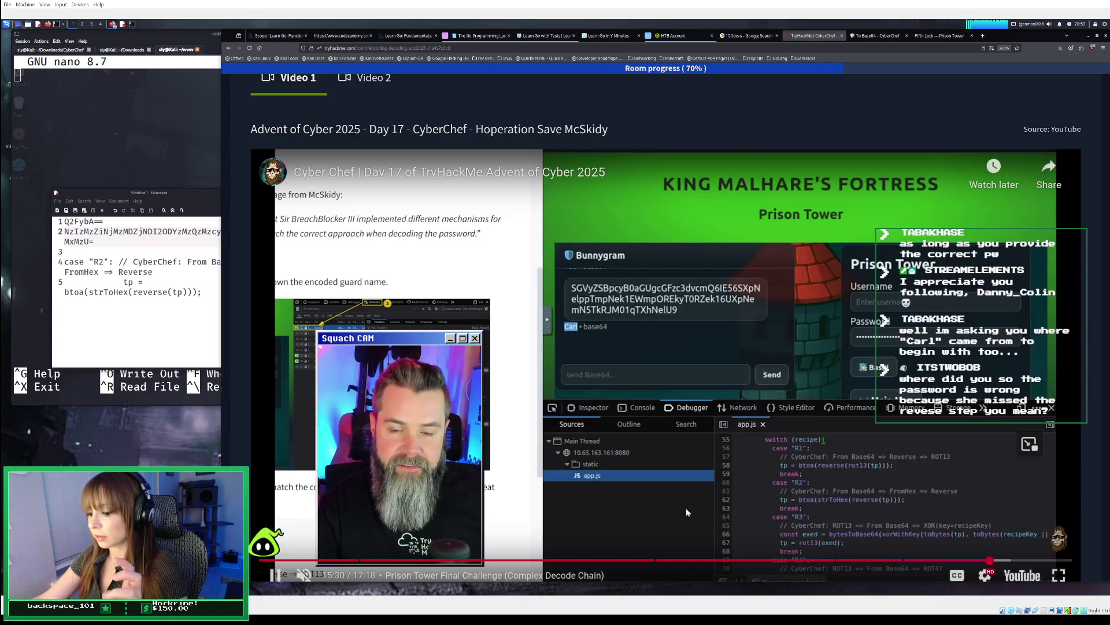
left_click(814, 441)
left_click(737, 344)
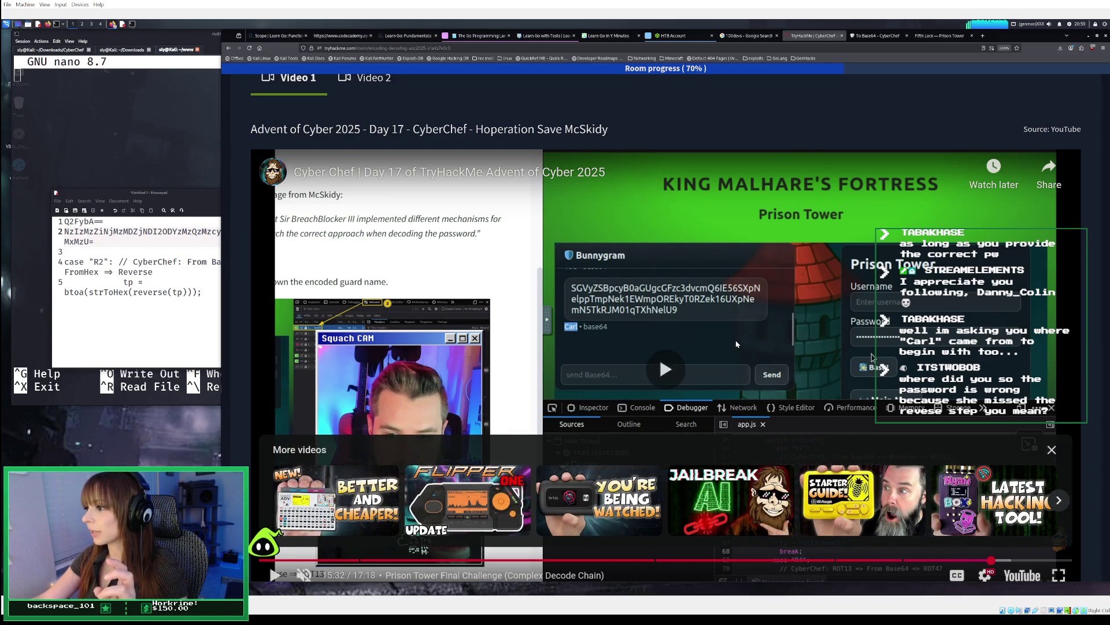
left_click(737, 344)
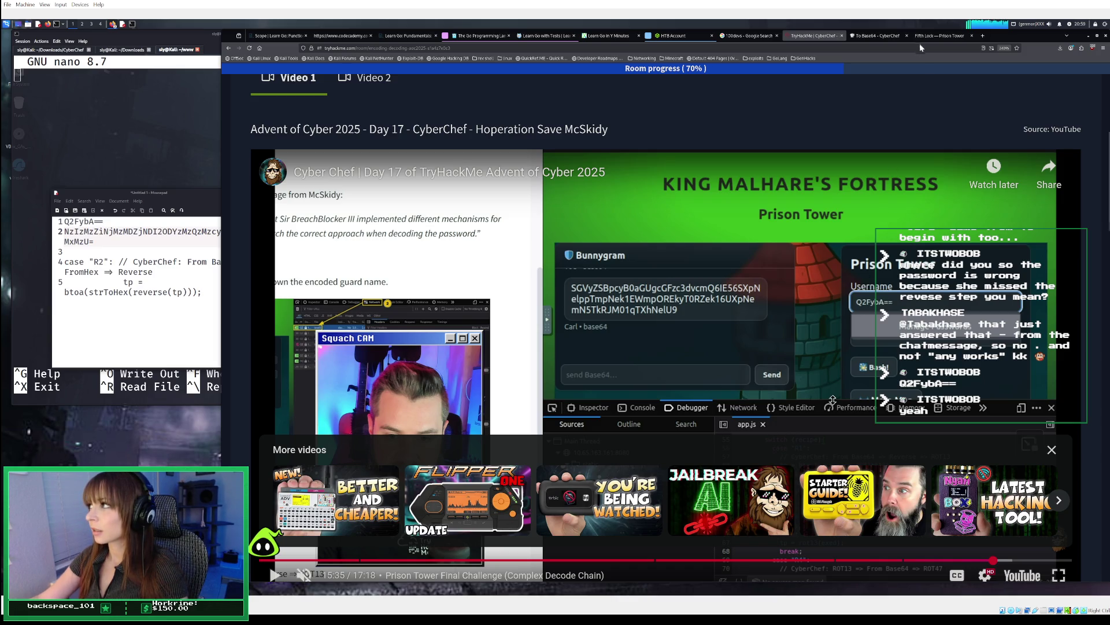
left_click(117, 51)
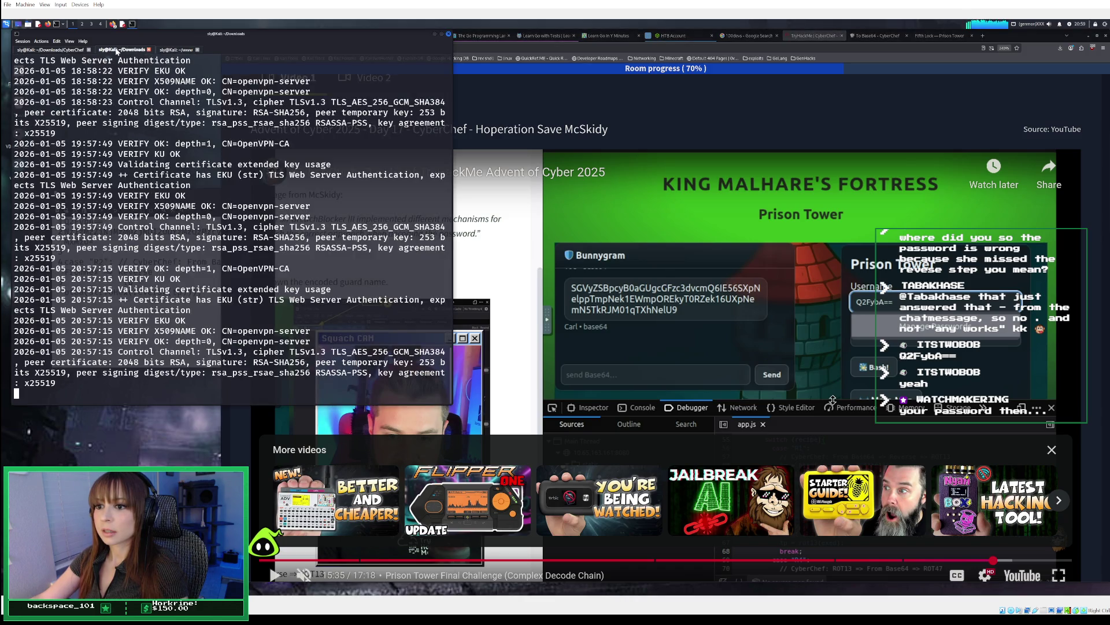
Step: Save the hash file in nano and return to the ~/www shell prompt
left_click(174, 51)
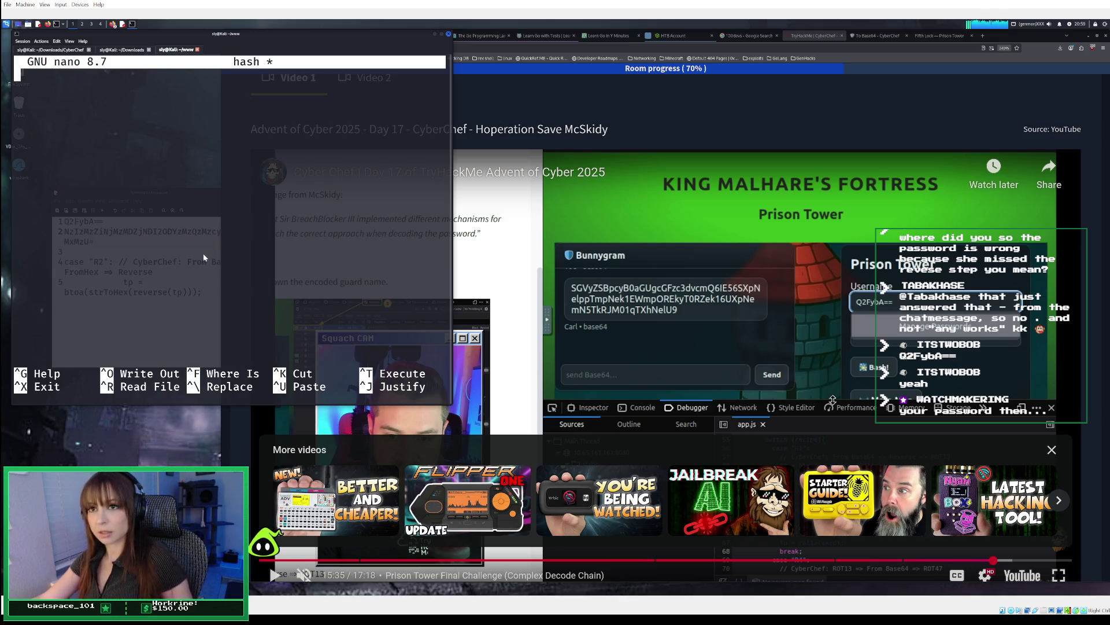
key("ctrl+x")
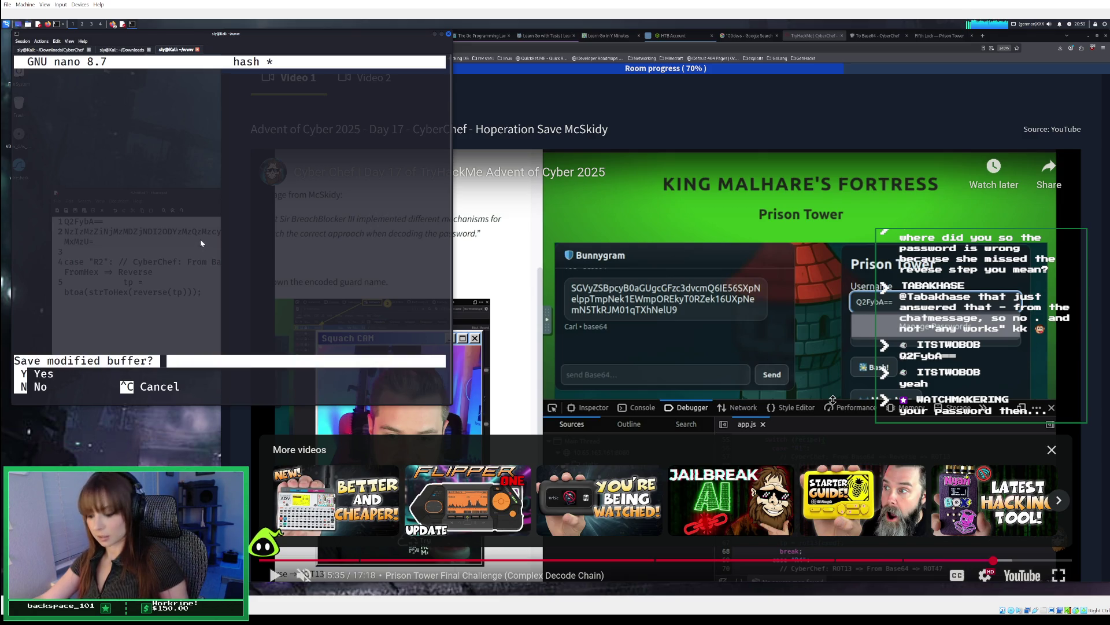
key("y")
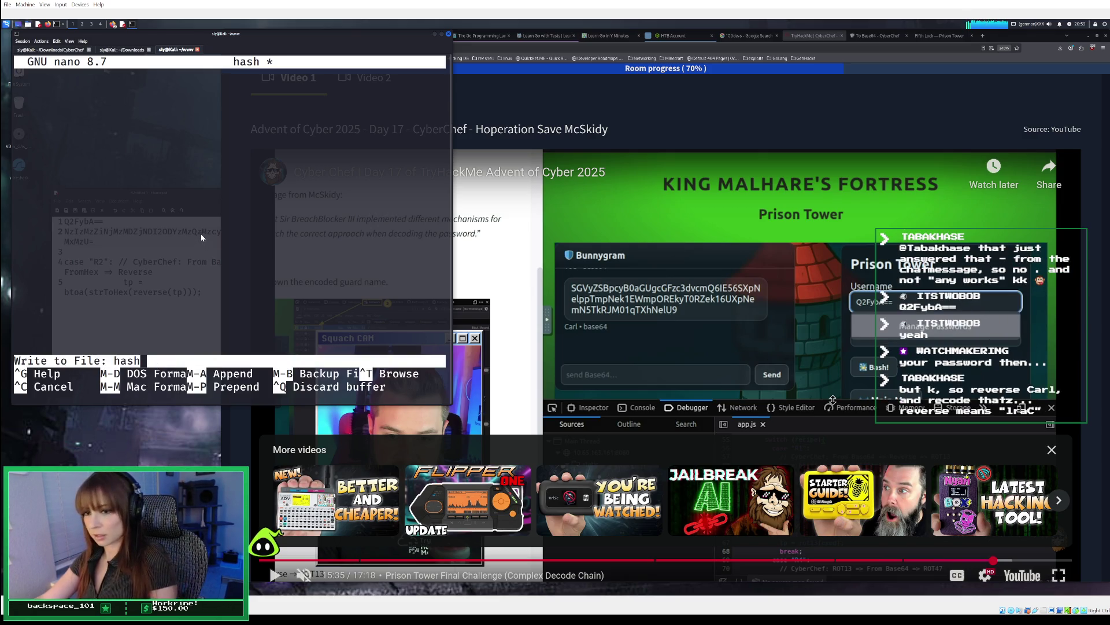
key("Return")
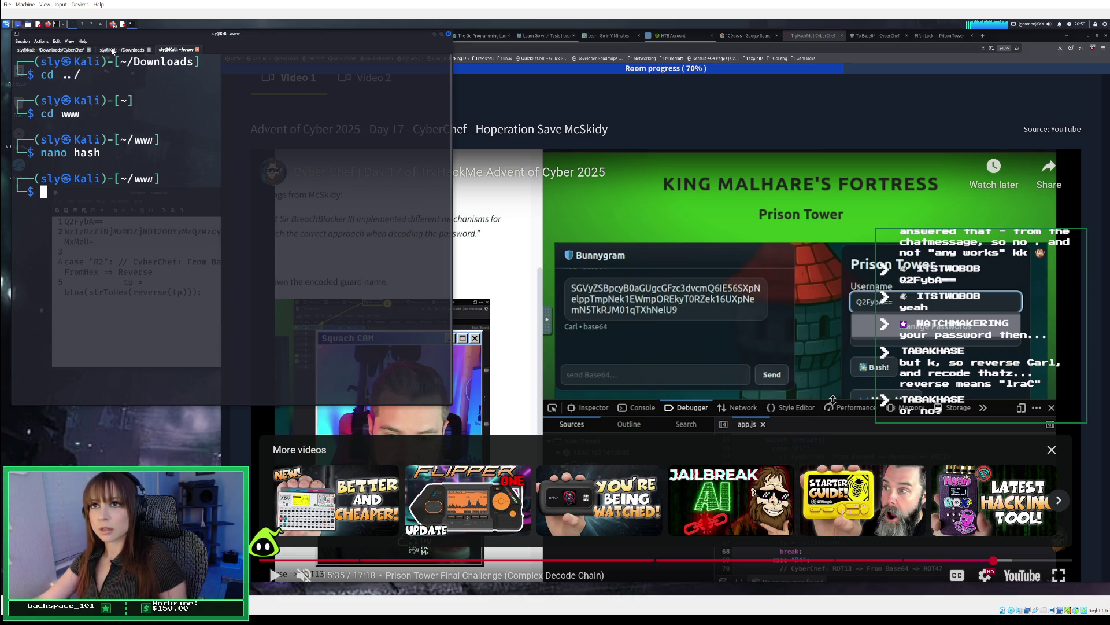
left_click(116, 50)
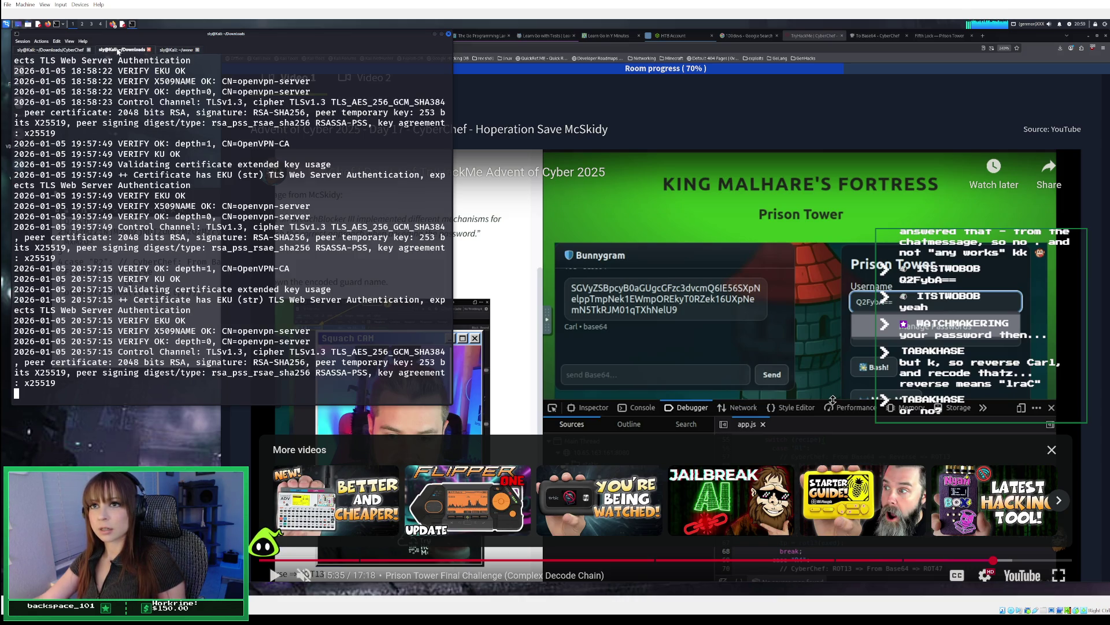
left_click(174, 50)
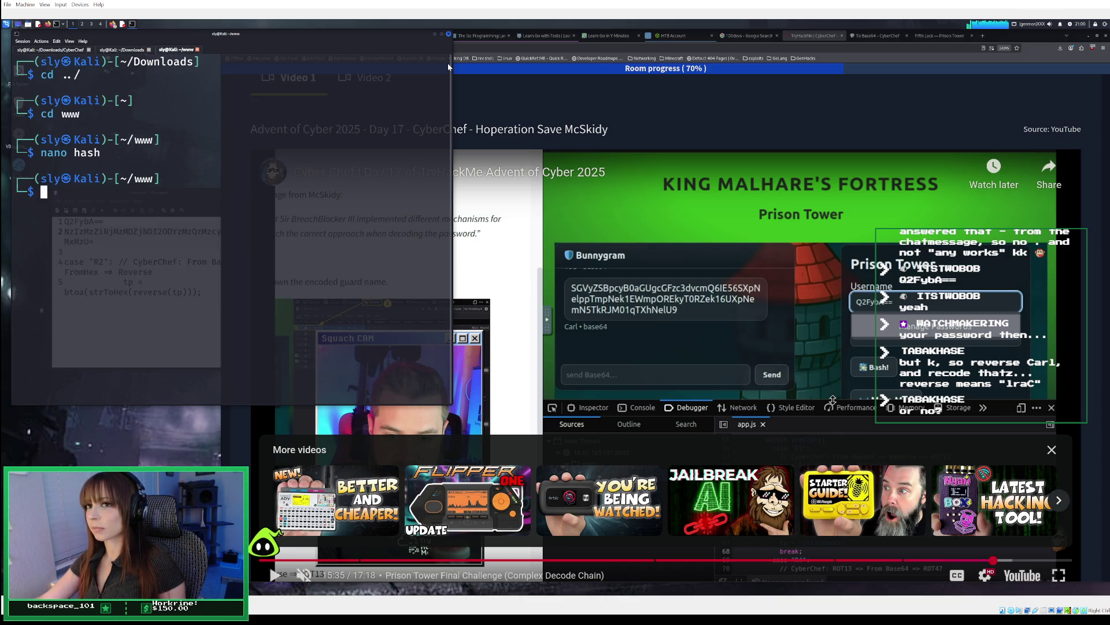
left_click(940, 36)
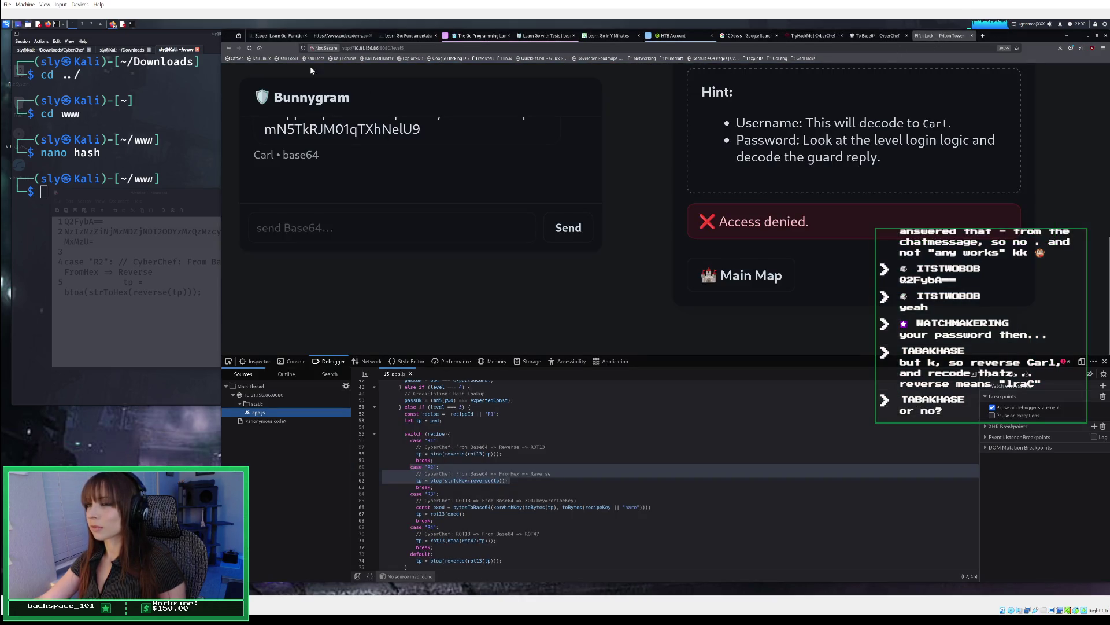
Step: Reload Prison Tower and paste Q2FybA== from the Mousepad notes into the username field
left_click(250, 48)
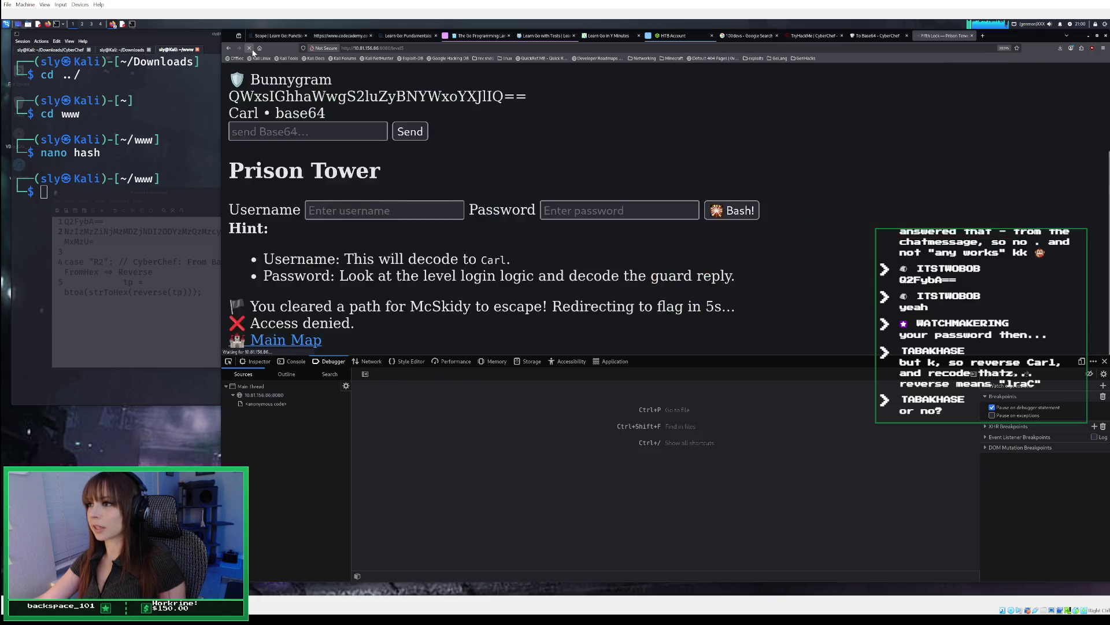
left_click(720, 126)
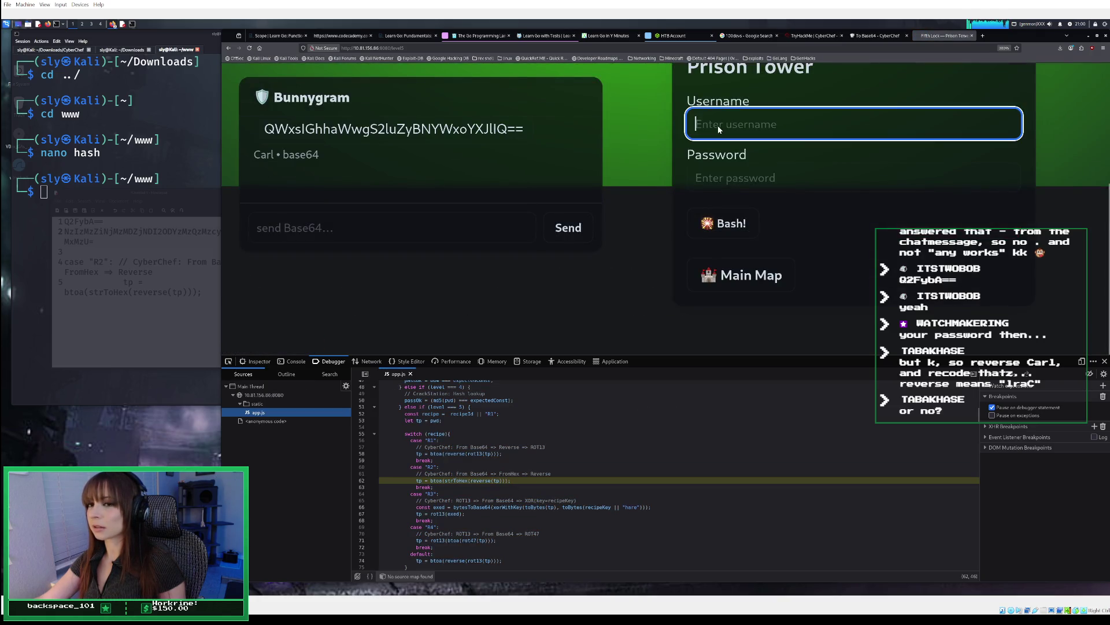
left_click(124, 25)
left_click_drag(102, 222, 64, 222)
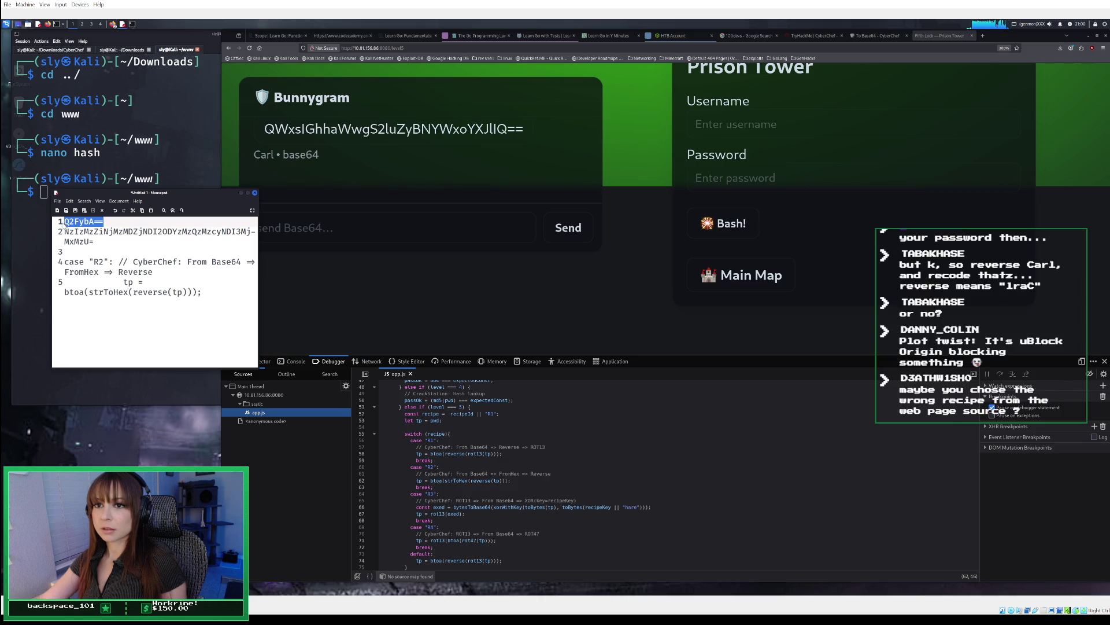
right_click(68, 224)
left_click(84, 252)
left_click(734, 126)
right_click(733, 126)
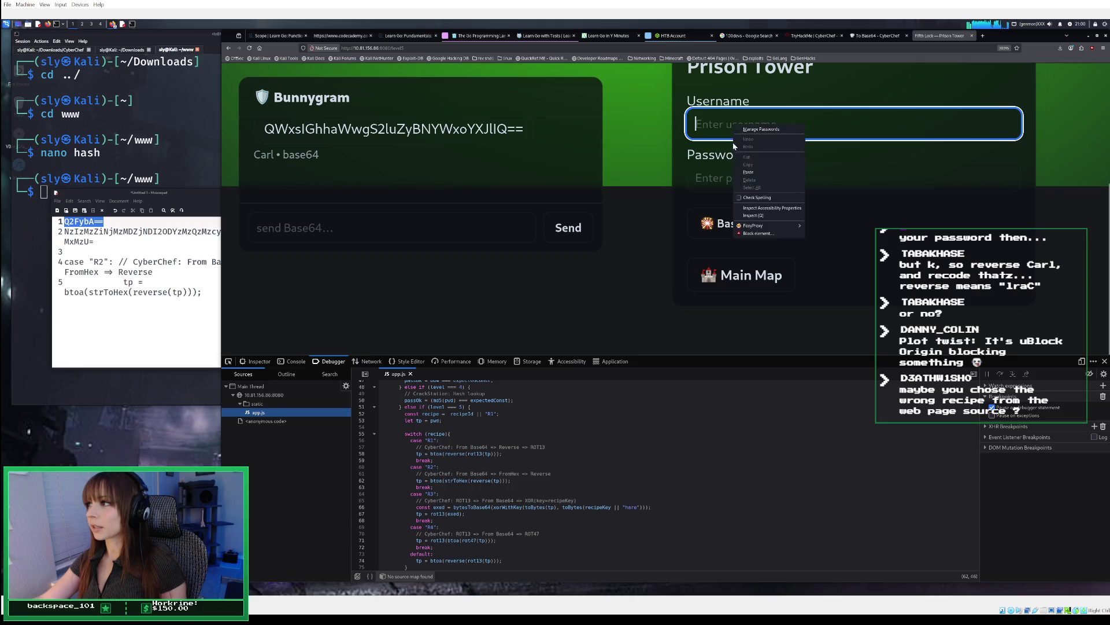
left_click(753, 173)
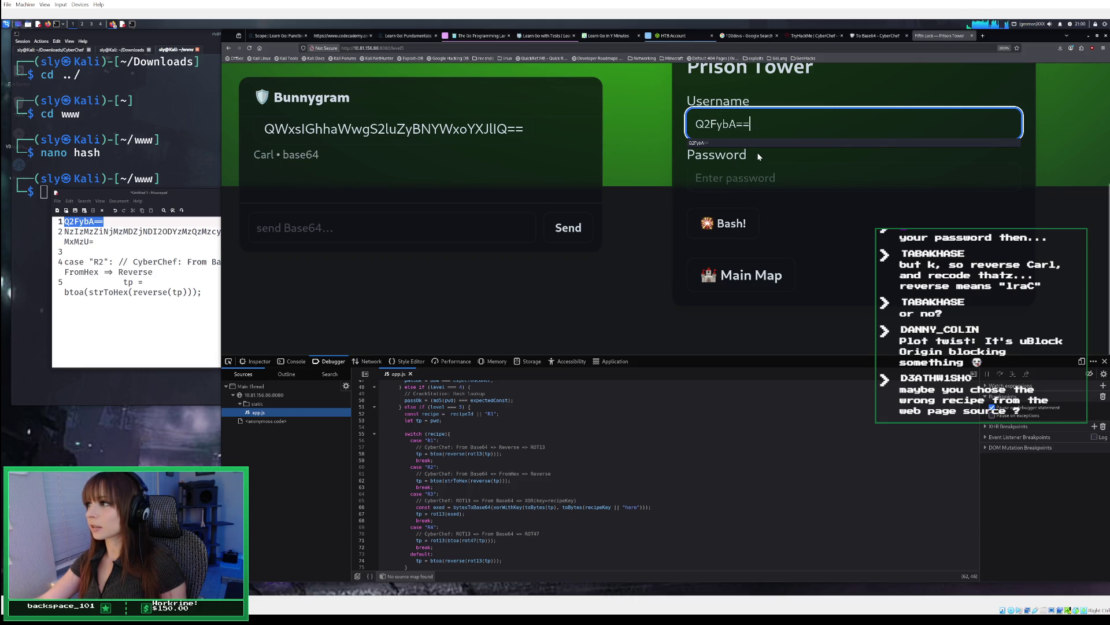
left_click(873, 36)
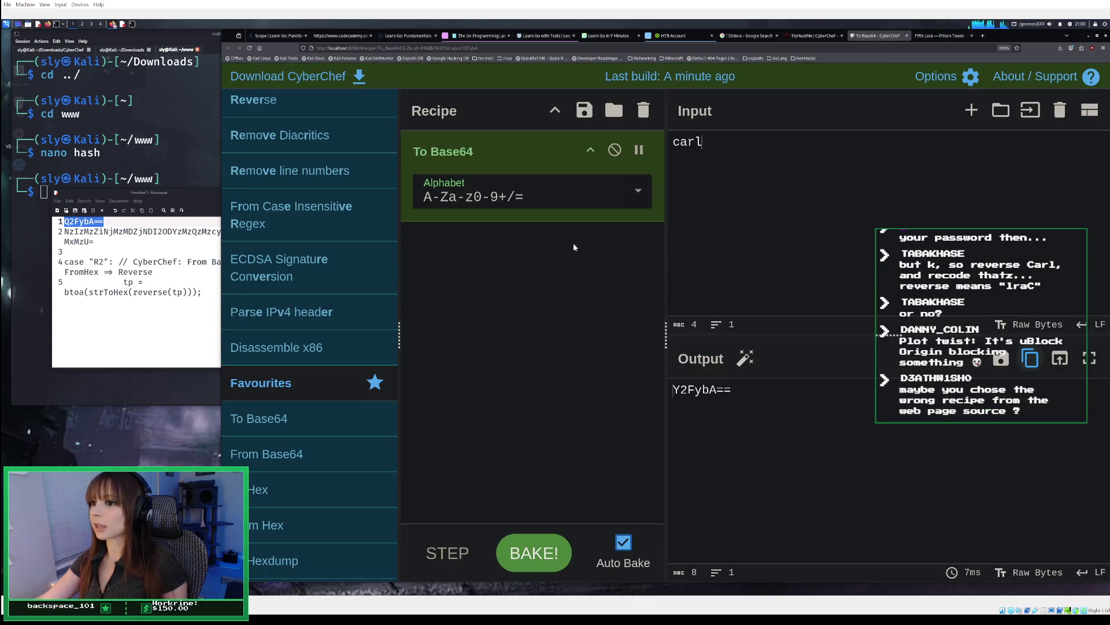
Step: Replace the recipe with From Base64, From Hex and Reverse
left_click(644, 113)
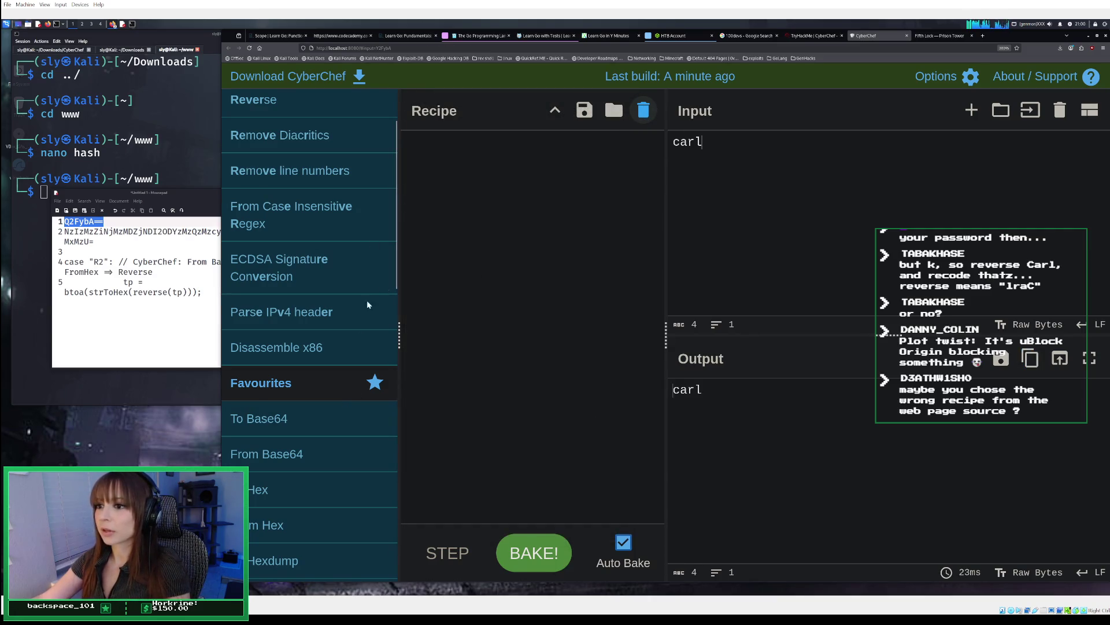
double_click(293, 458)
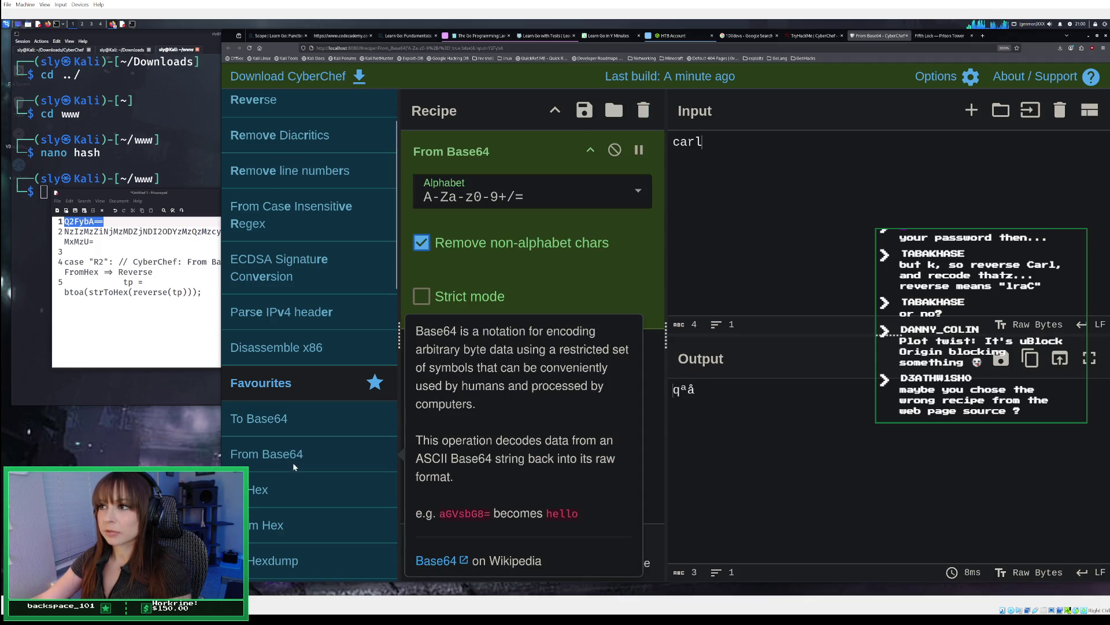
double_click(284, 525)
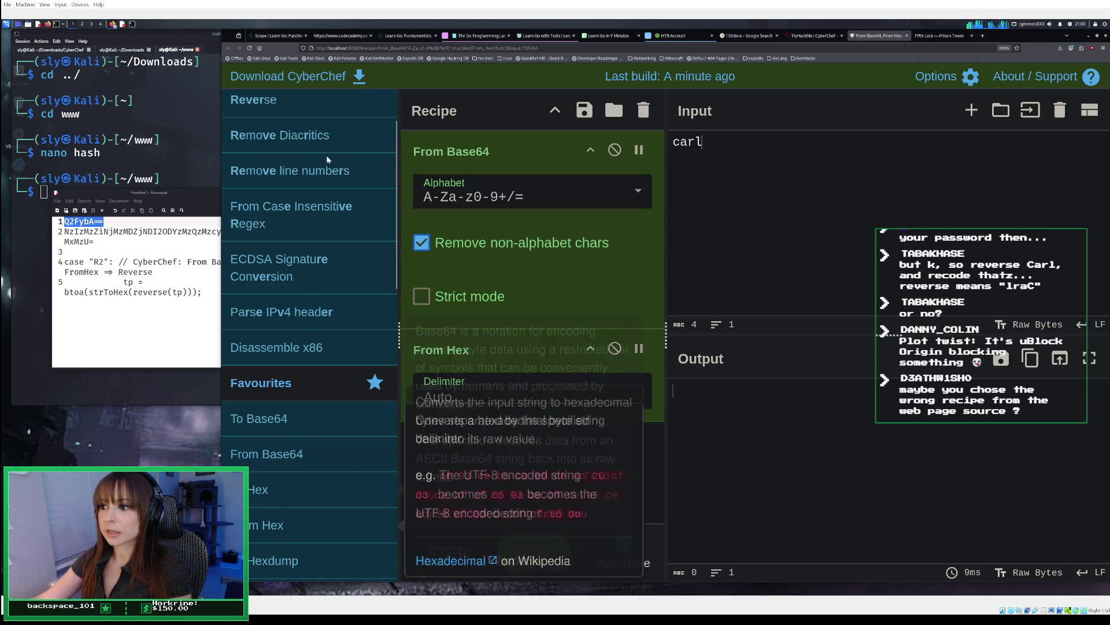
double_click(307, 102)
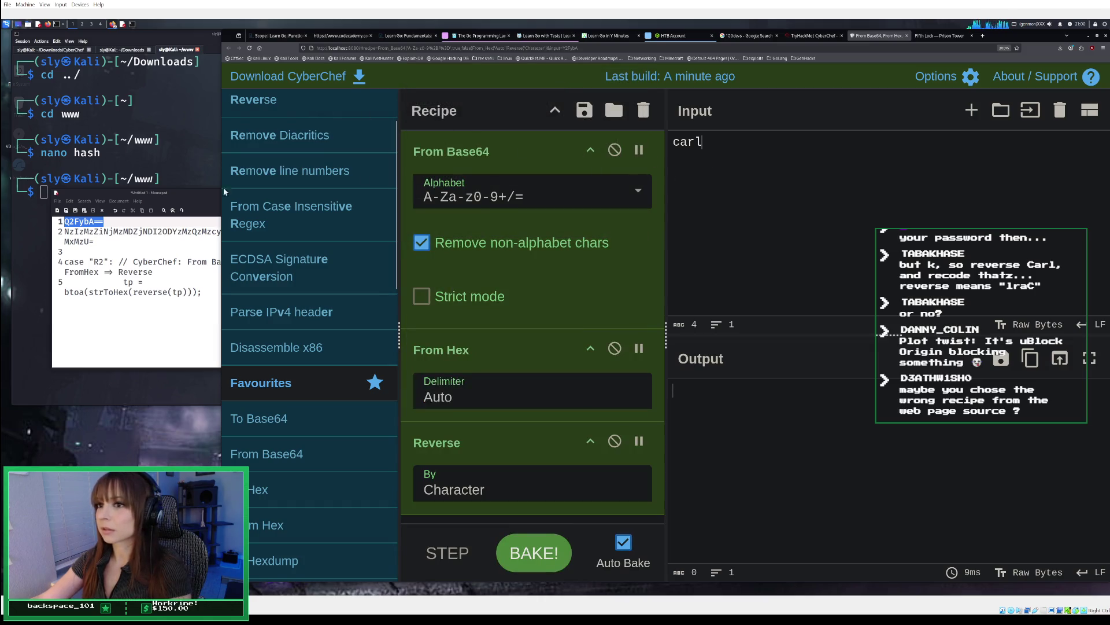
Step: Decode the string from line 2 of the notes to 51rBr34chBl0ck3r and copy it
left_click(65, 231)
left_click_drag(66, 232, 107, 244)
left_click(91, 243)
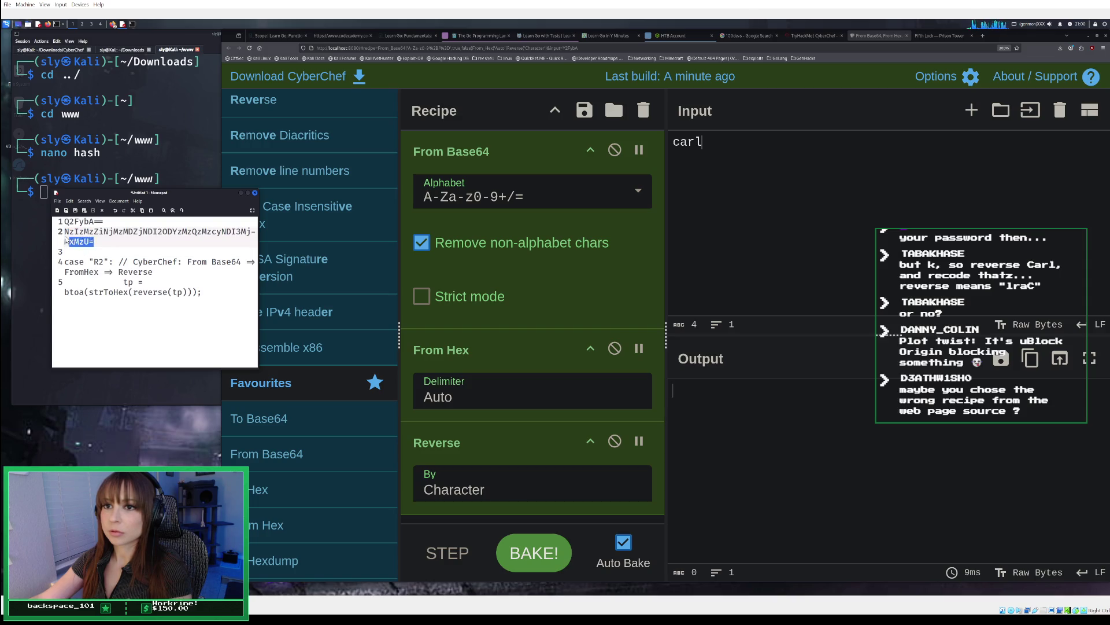
triple_click(72, 238)
right_click(65, 237)
left_click(76, 263)
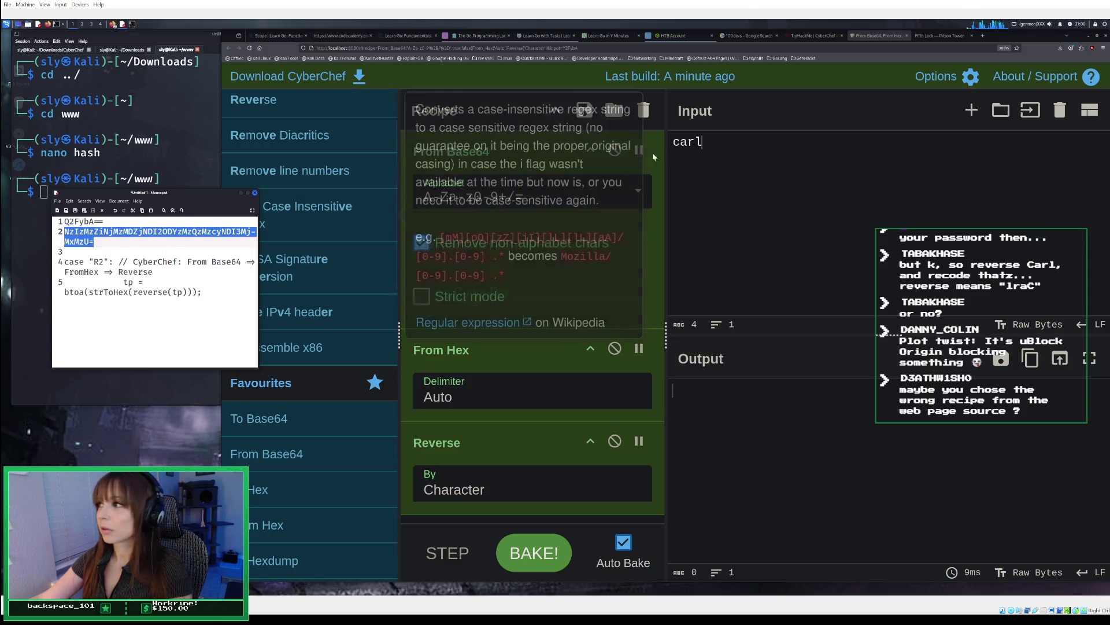
left_click(731, 145)
left_click(1060, 111)
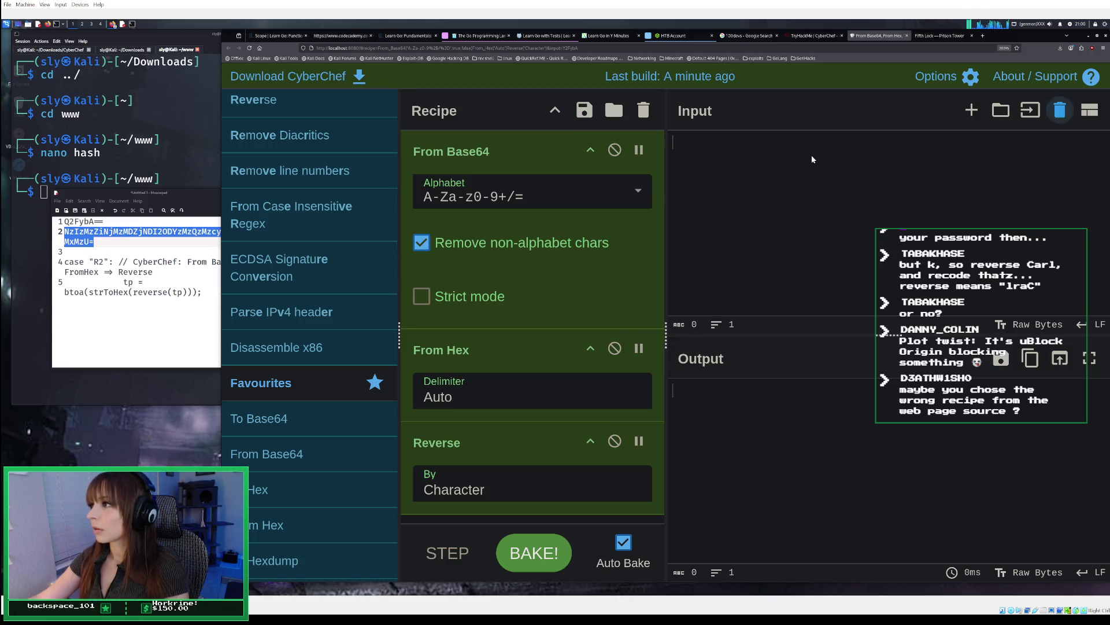
right_click(811, 155)
left_click(829, 196)
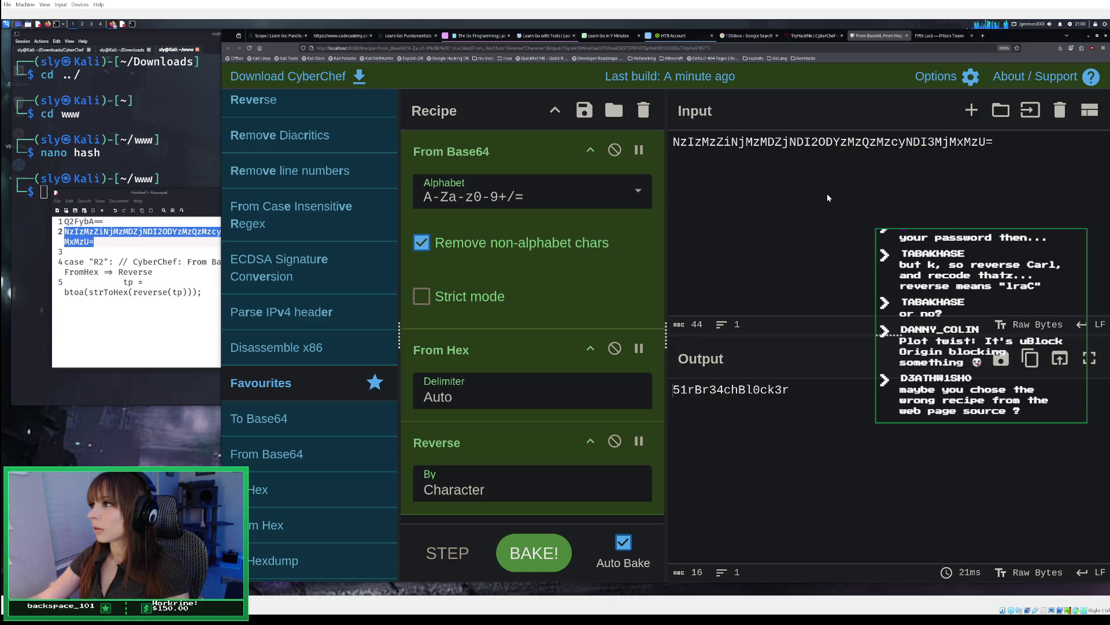
left_click(1030, 359)
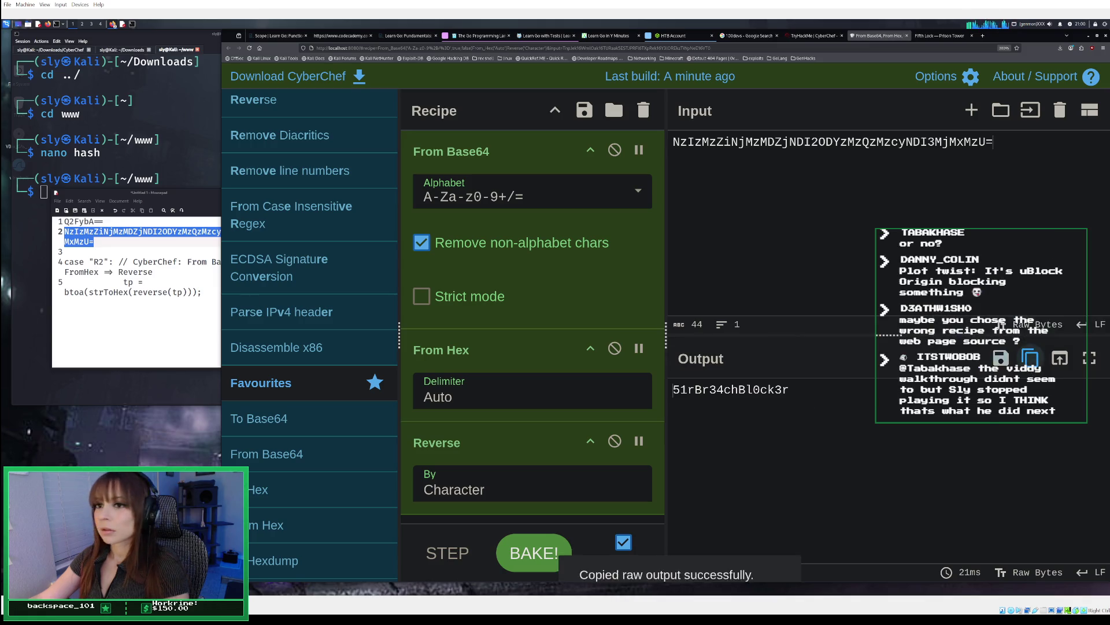
left_click(127, 322)
key("Return")
key("Return")
right_click(165, 330)
left_click(184, 363)
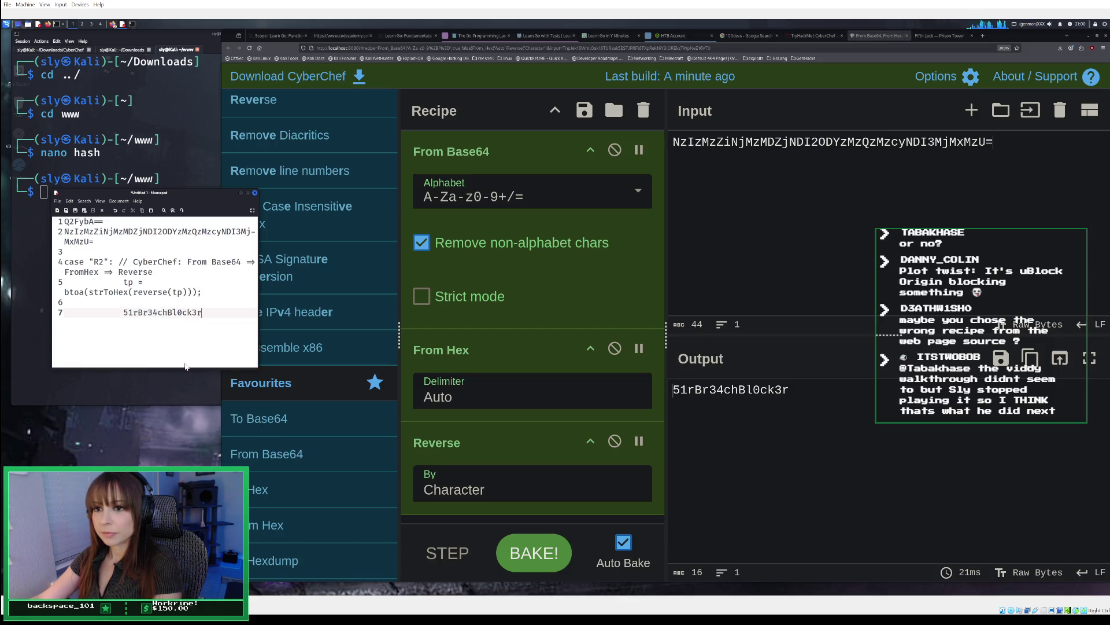
left_click(927, 35)
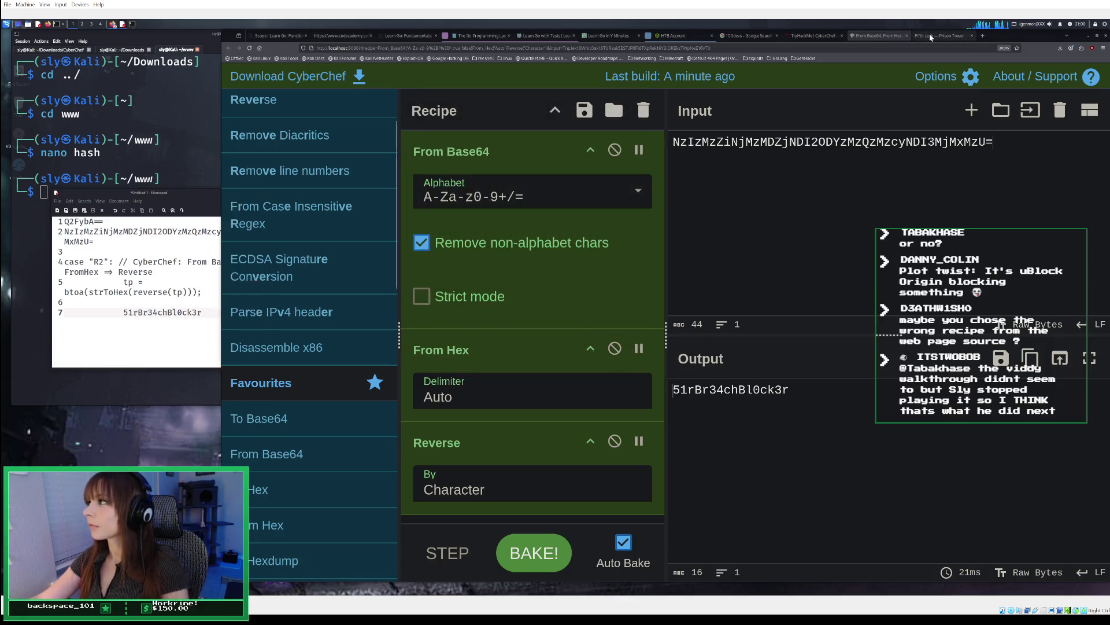
left_click(785, 173)
right_click(785, 171)
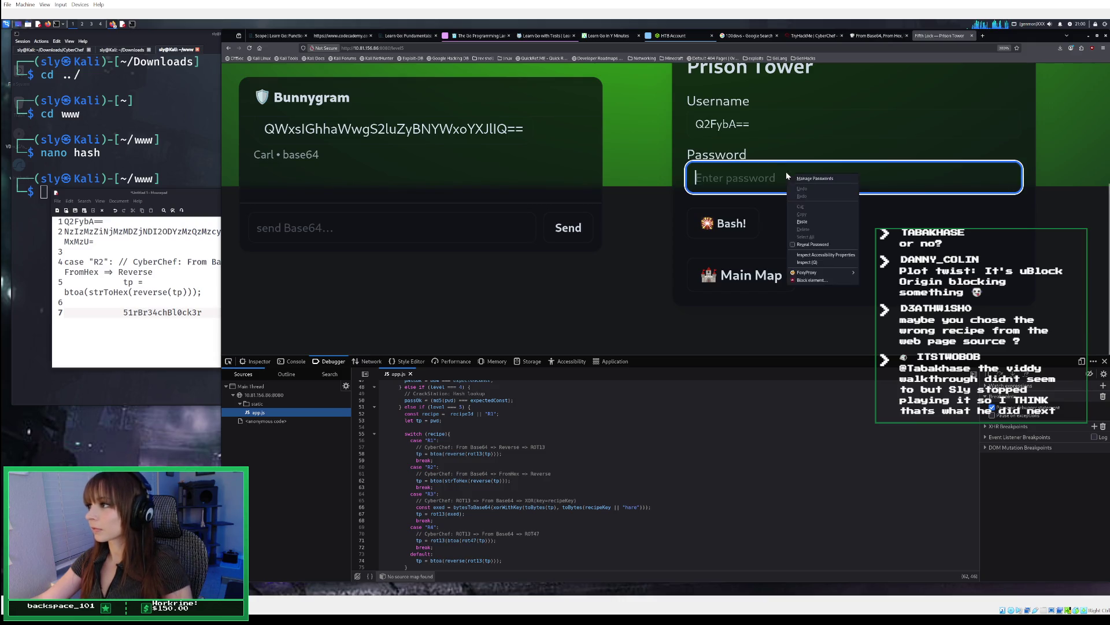
Step: Unlock the fifth lock with the decoded password and copy the revealed flag THM{M3D13V4L_D3C0D3R_4D3P7}
left_click(810, 218)
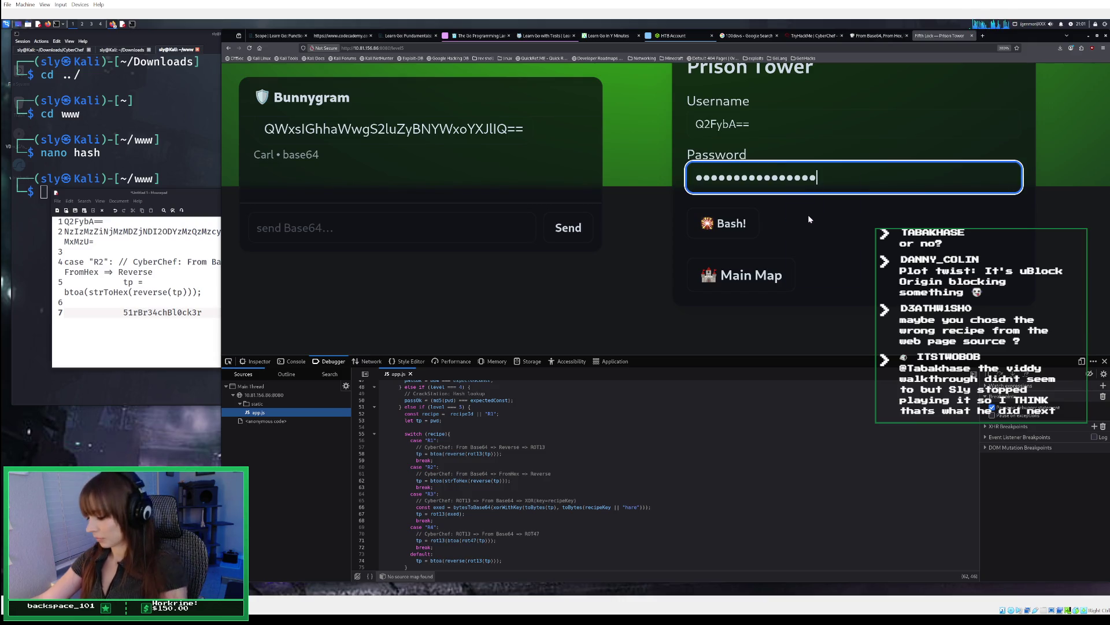
key("Return")
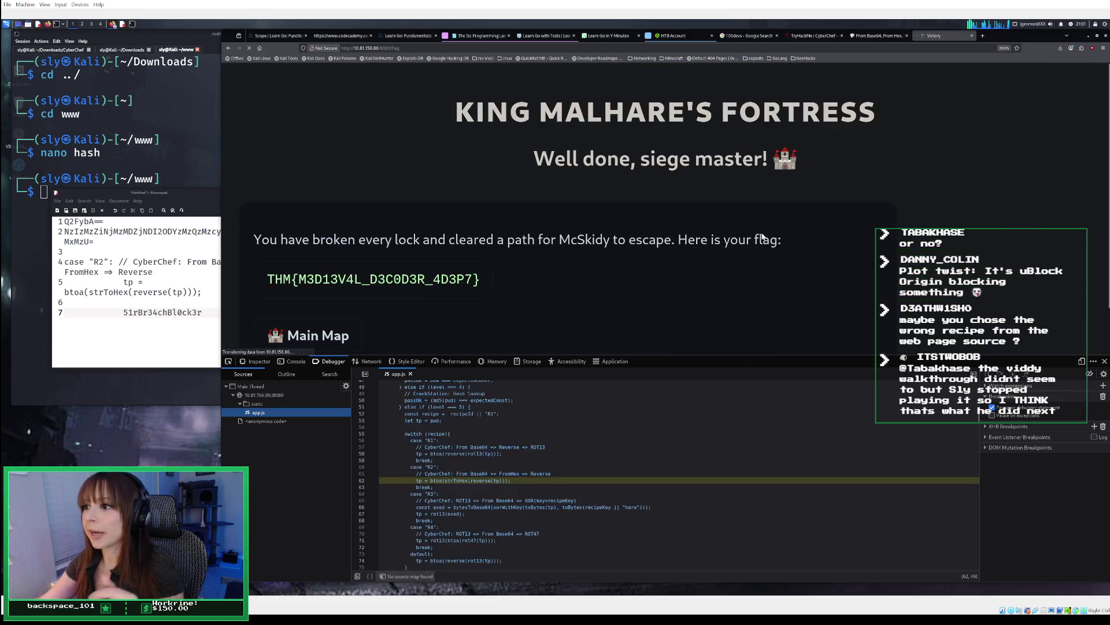
triple_click(352, 286)
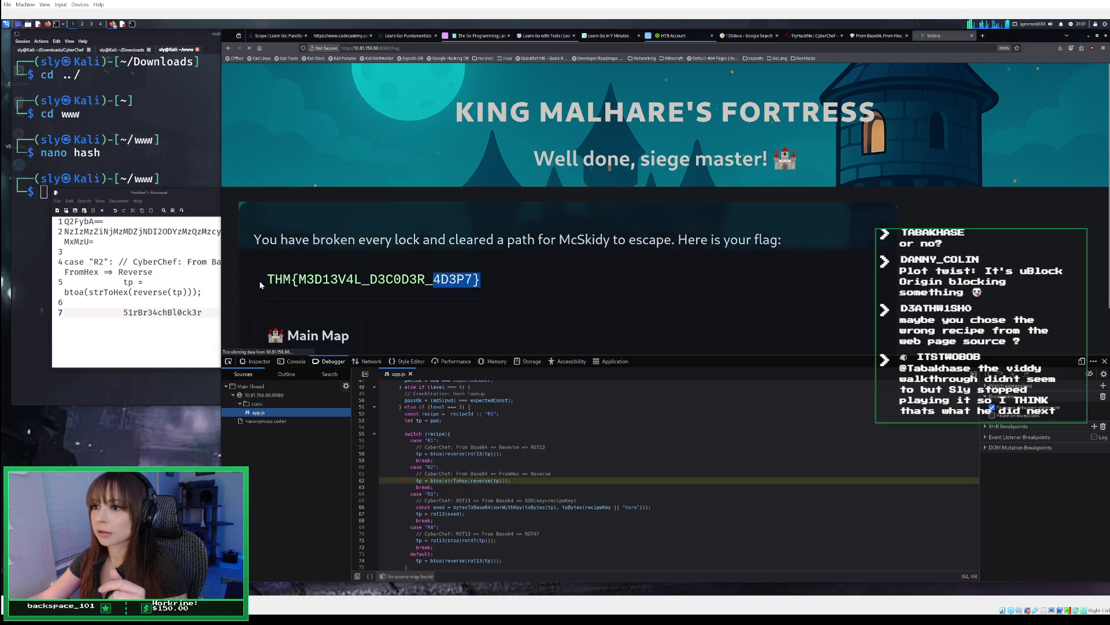
right_click(277, 284)
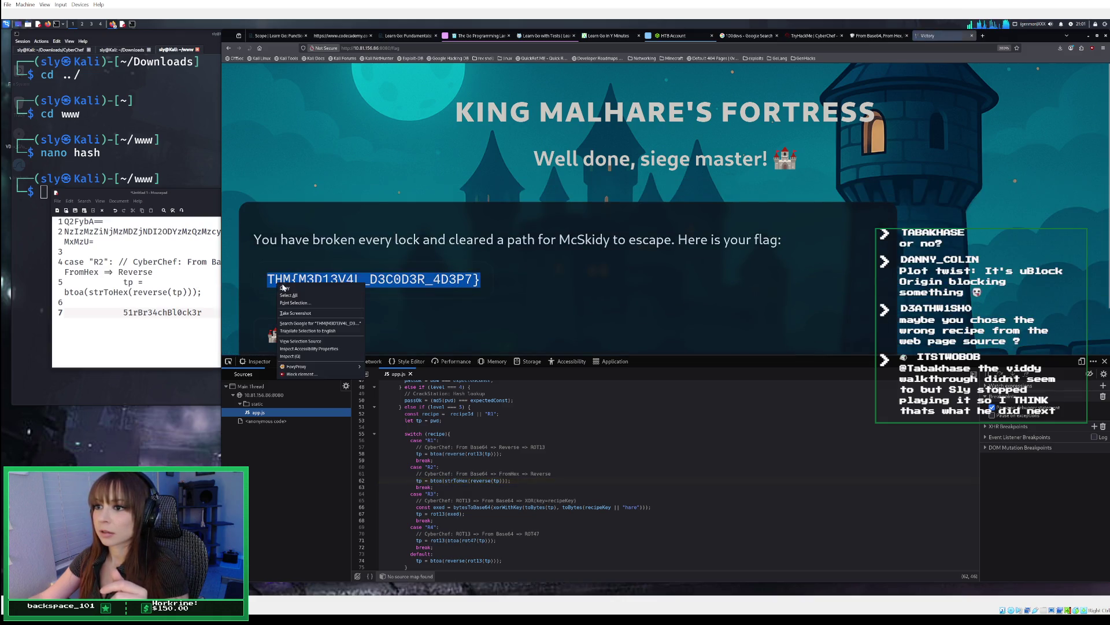
left_click(288, 288)
scroll(292, 285, "down", 1)
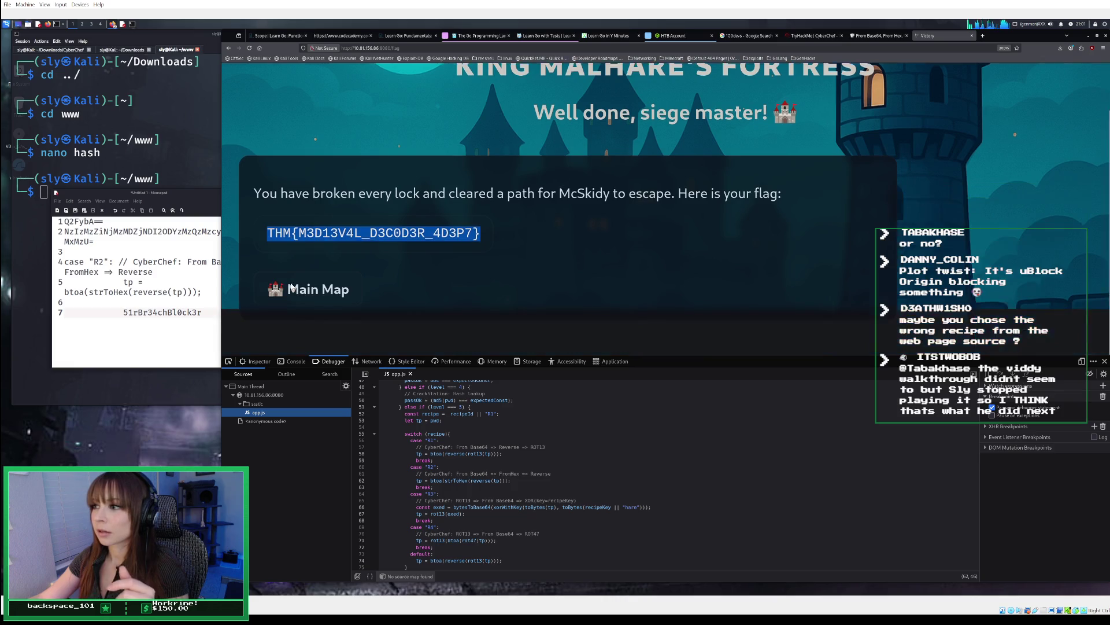
left_click(812, 37)
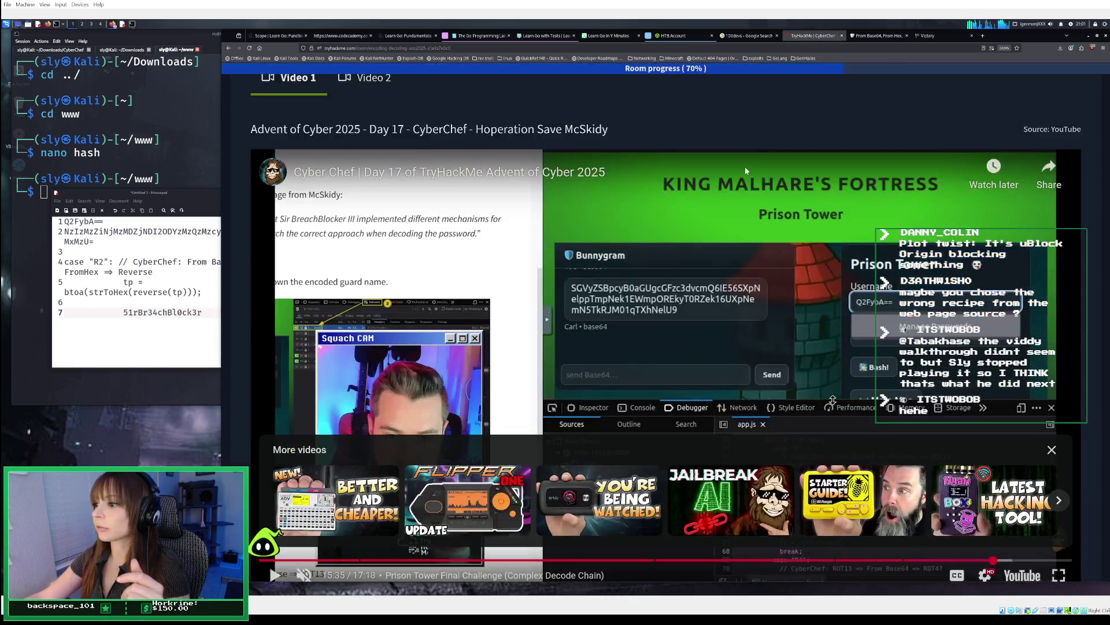
Step: Paste THM{M3D13V4L_D3C0D3R_4D3P7} into the retrieved-flag answer field and check it
scroll(809, 124, "down", 1)
scroll(808, 125, "down", 20)
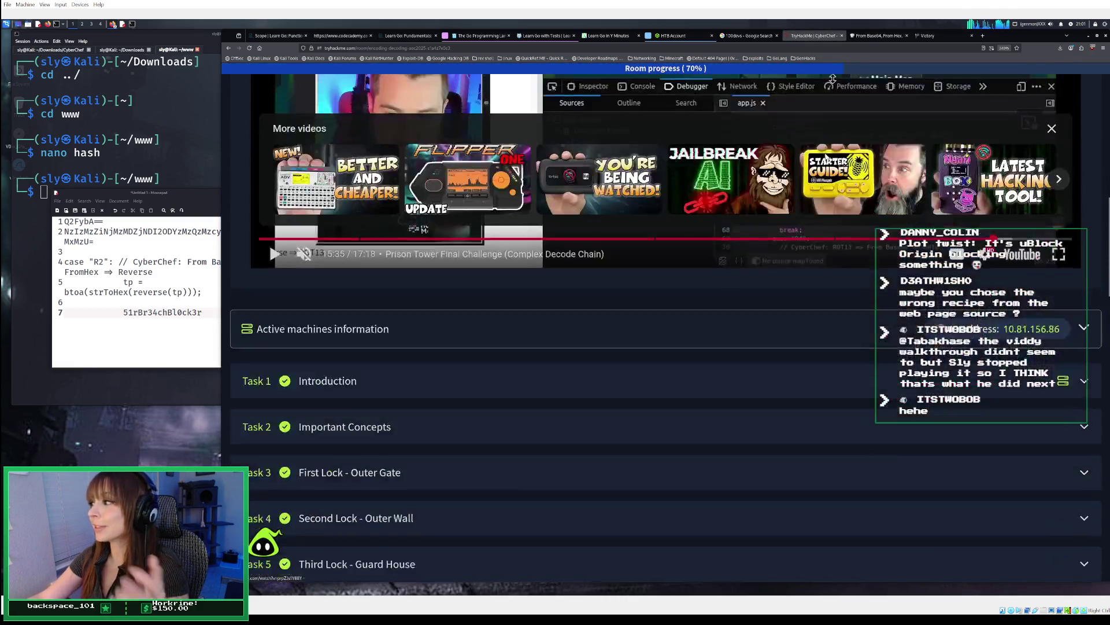
scroll(825, 150, "down", 10)
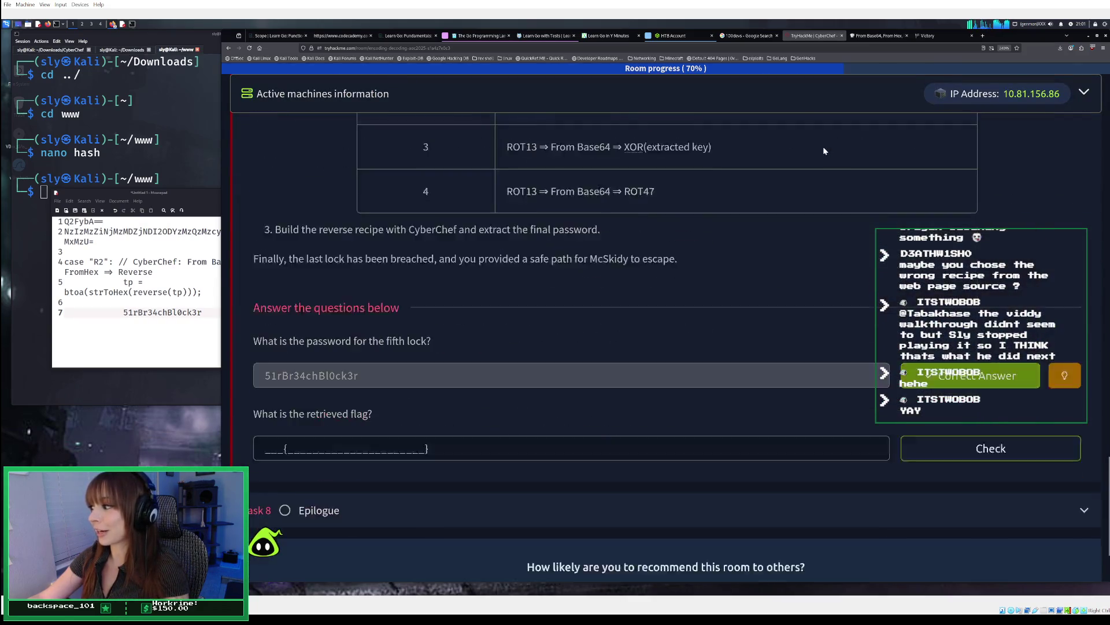
left_click(349, 318)
right_click(342, 321)
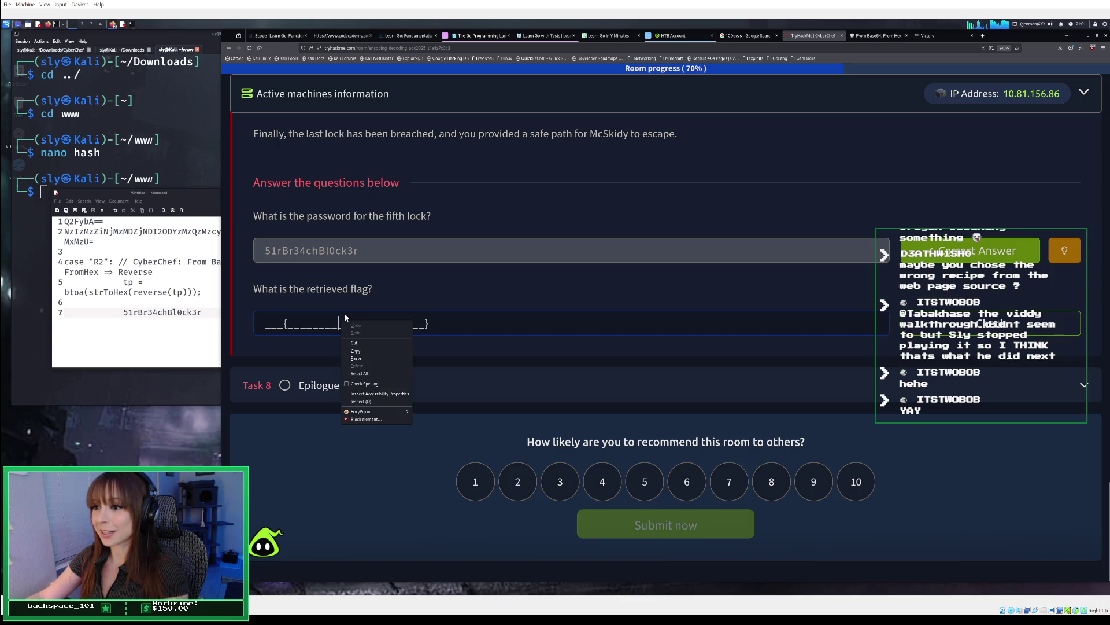
left_click(377, 358)
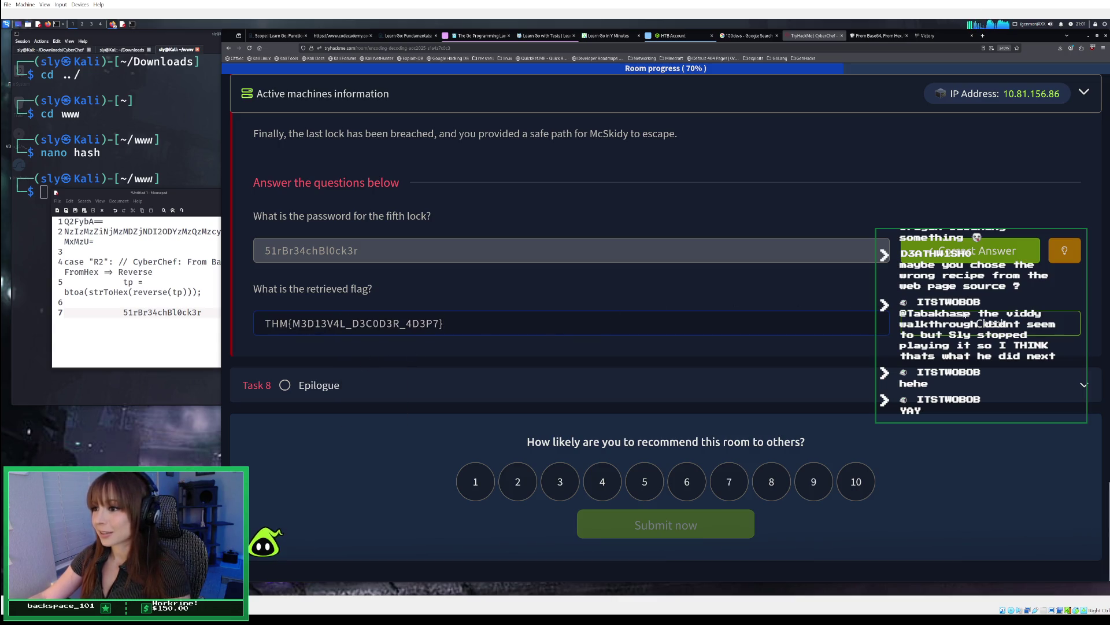
left_click(961, 328)
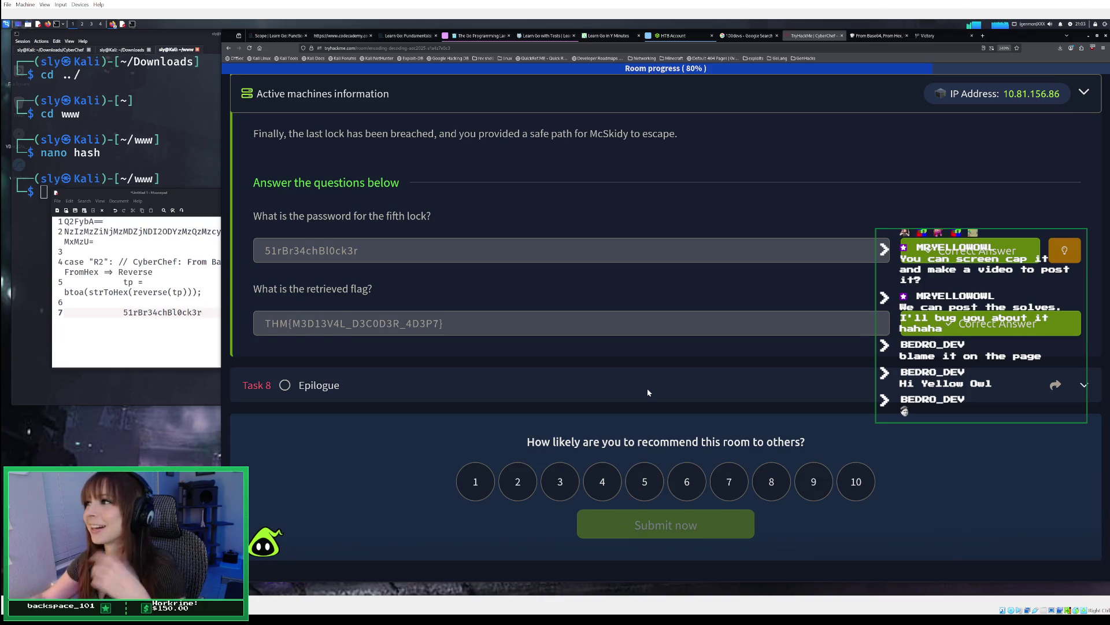
Step: Return to the Victory page showing the flag THM{M3D13V4L_D3C0D3R_4D3P7}
left_click(933, 40)
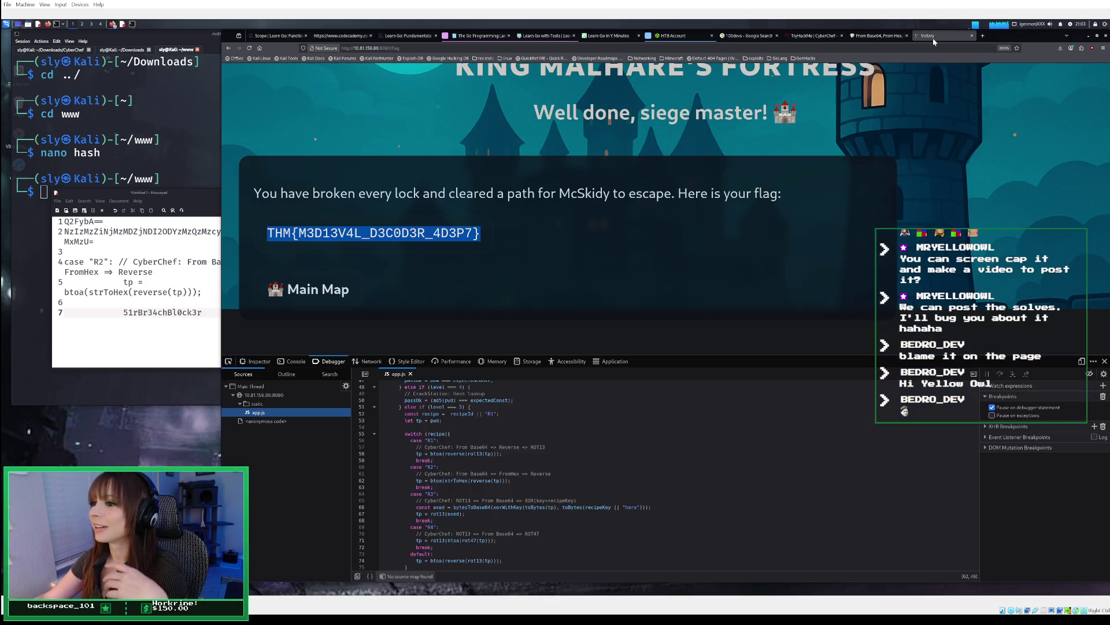